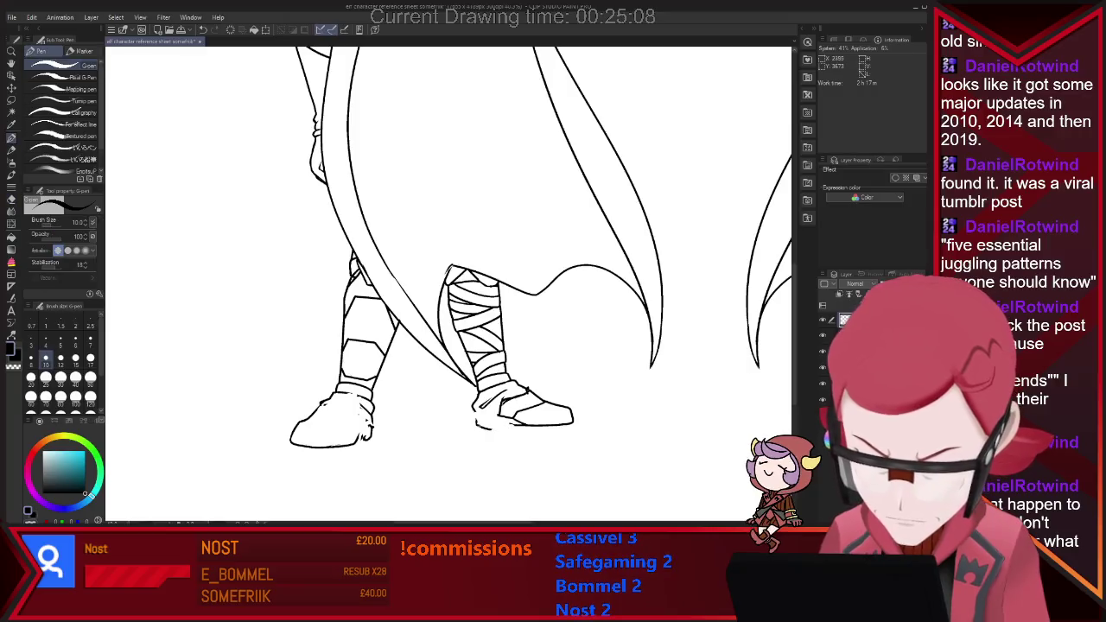
Step: Erase and redraw the back-view boot sole lines, undoing a stray mark under the right boot
key(e)
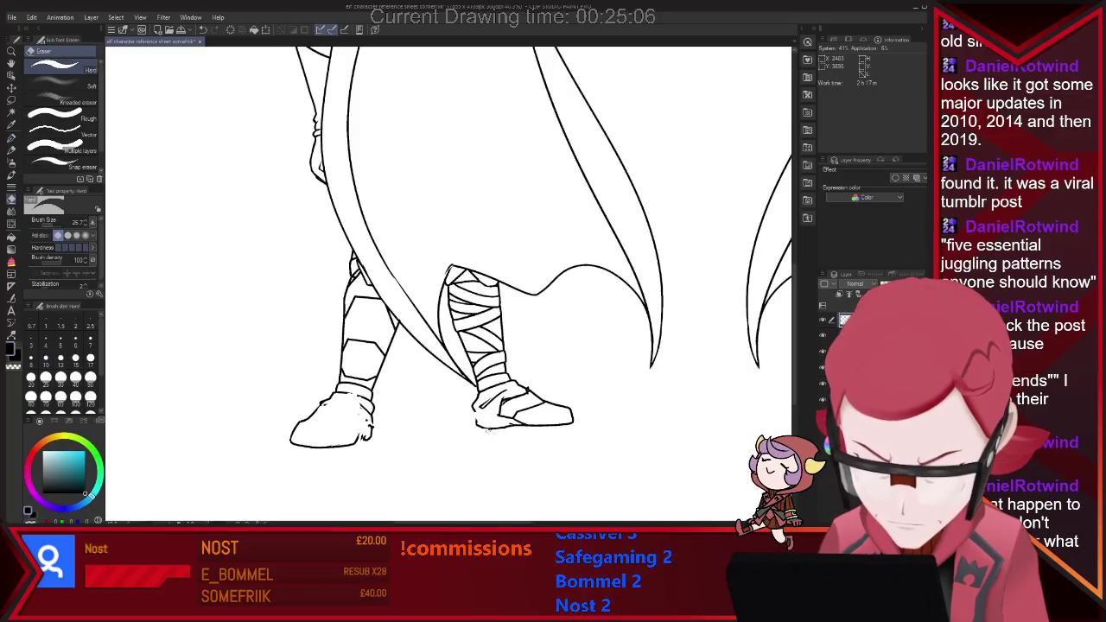
key(p)
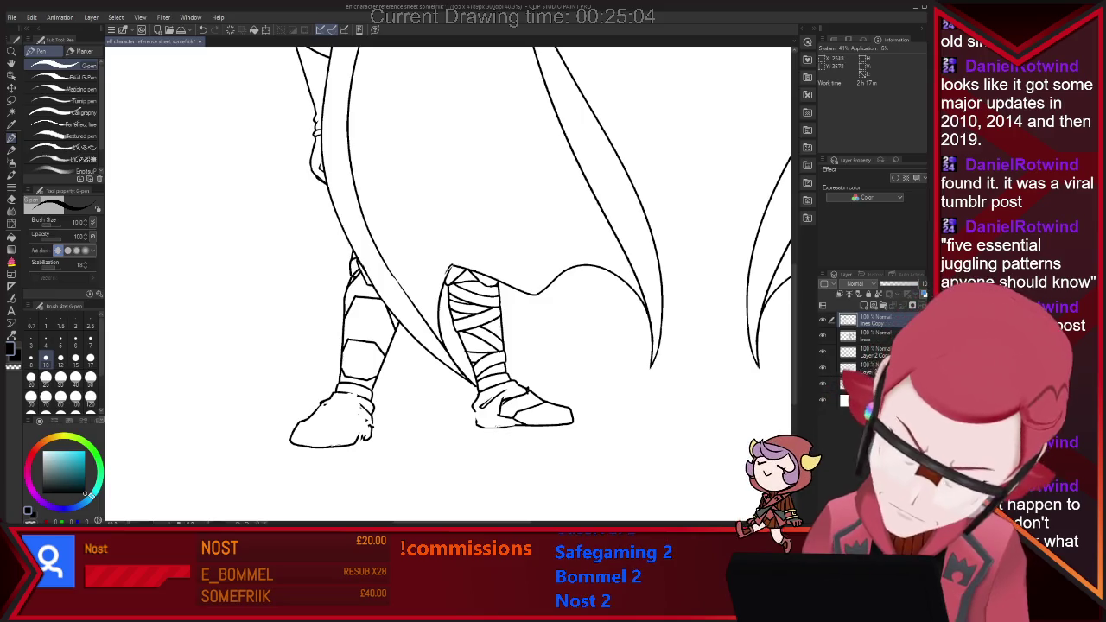
key(ctrl+z)
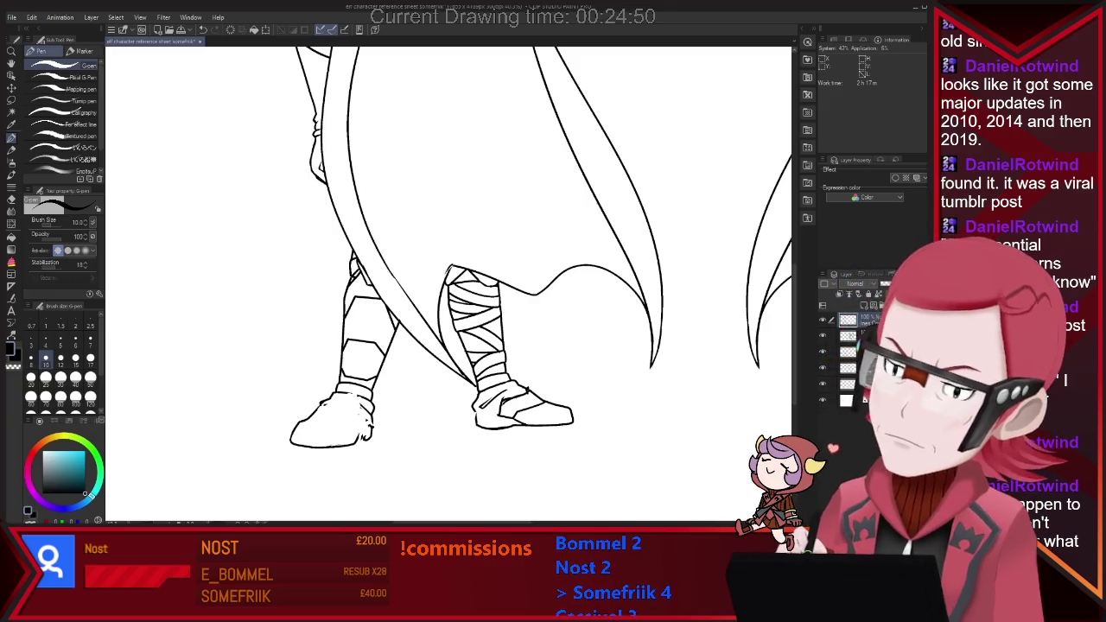
key(e)
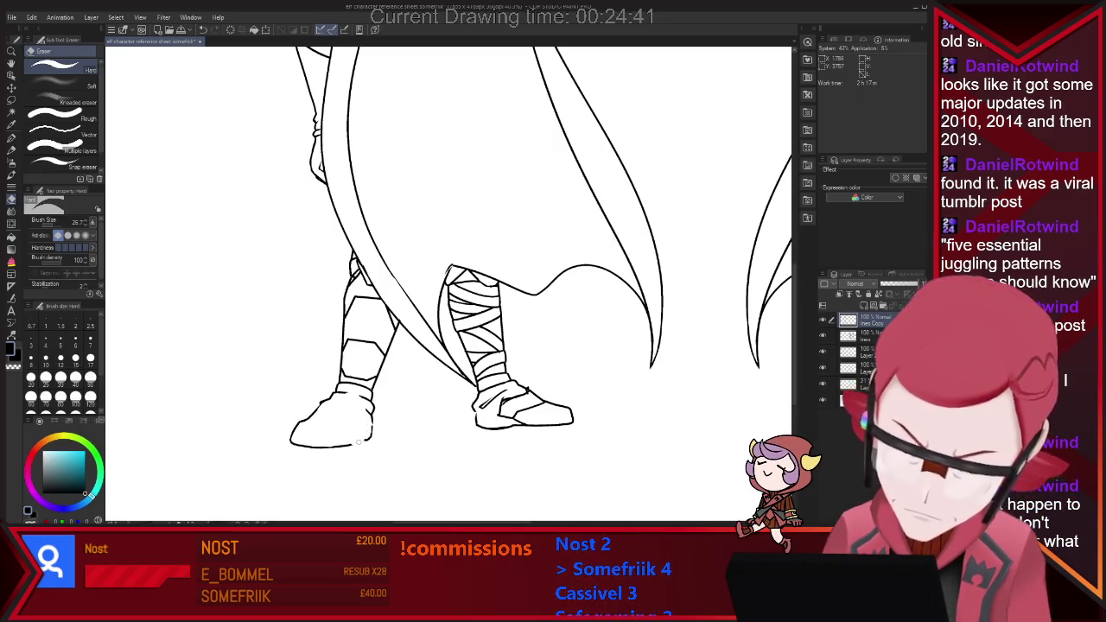
key(p)
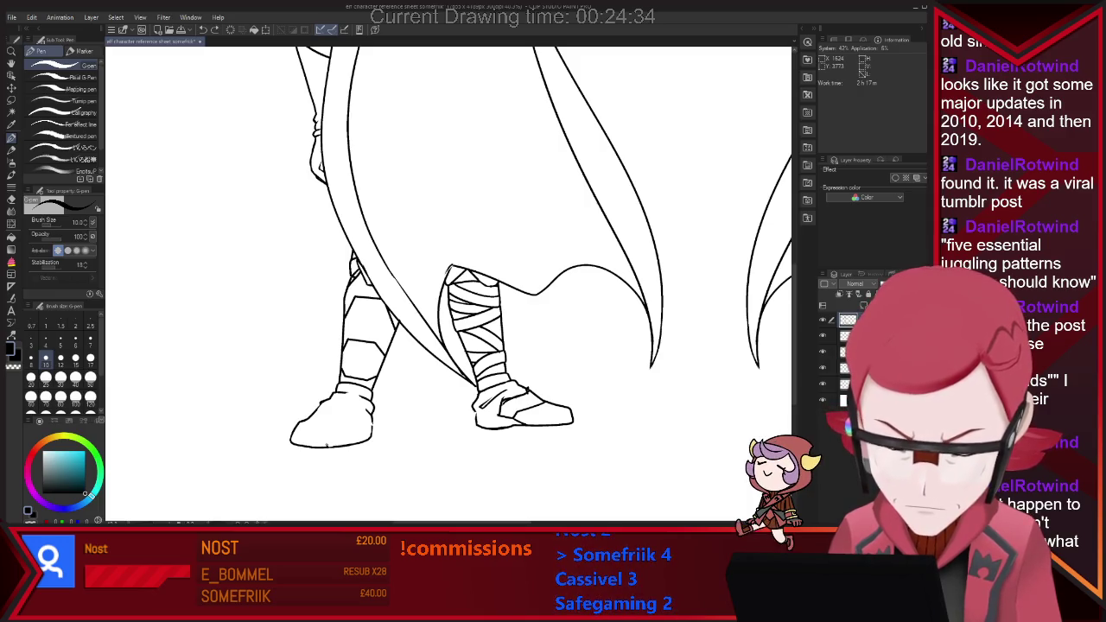
Step: Clean the remaining sole strokes near the foot, then check the whole sheet
key(e)
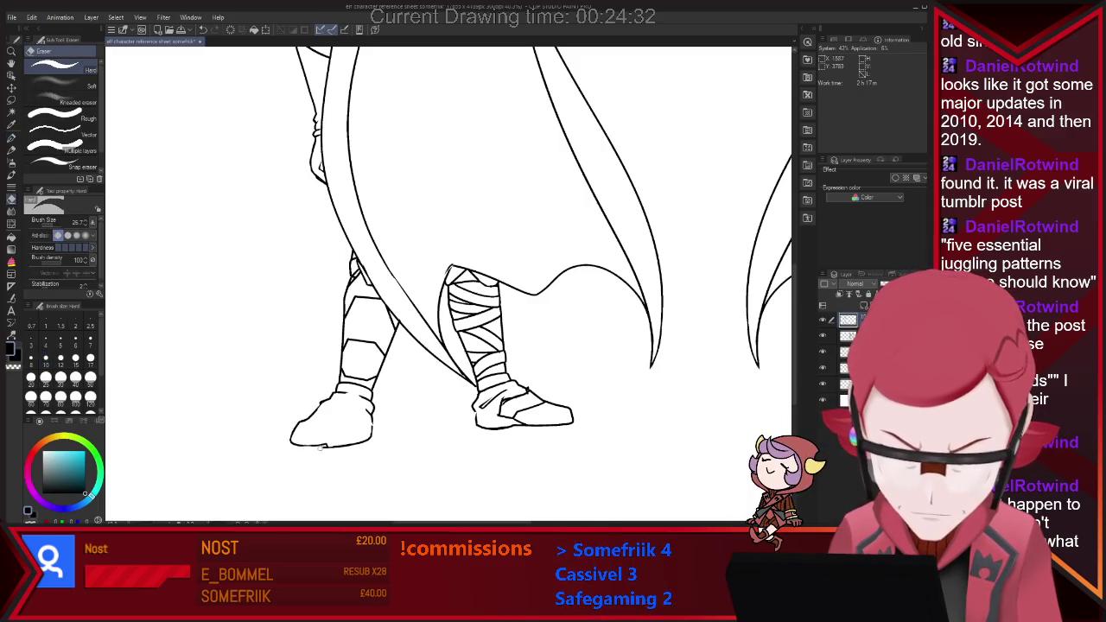
key(p)
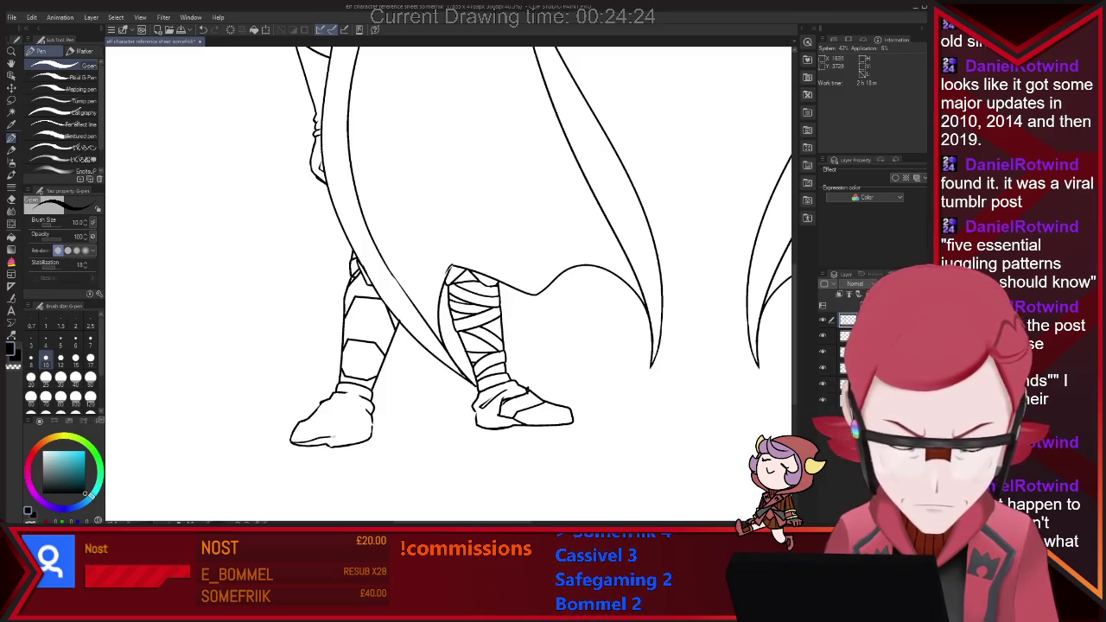
key(e)
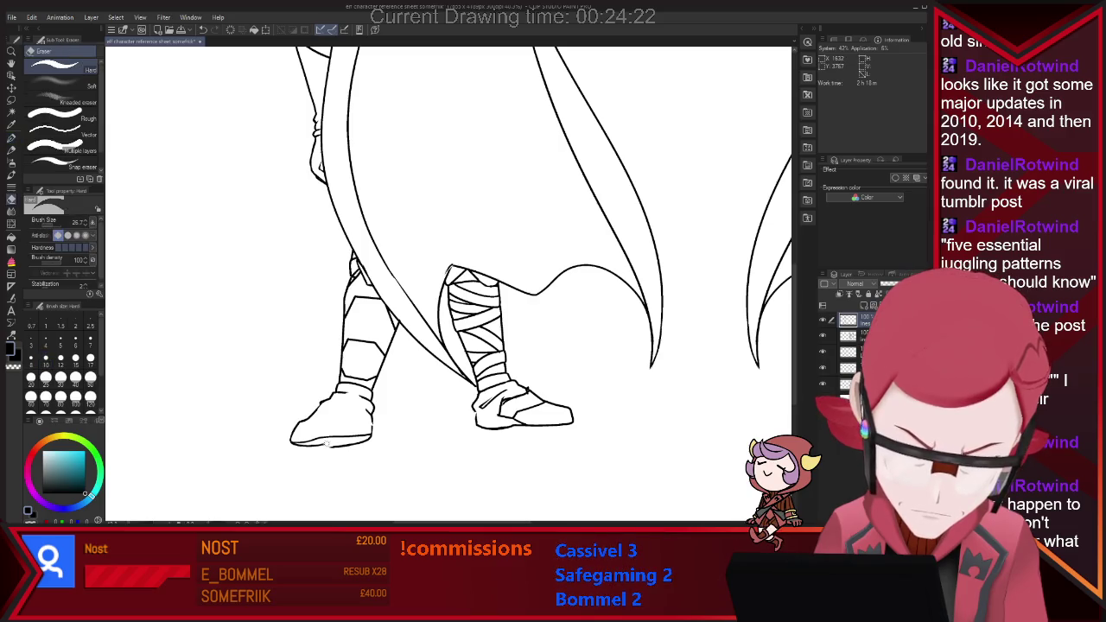
key(p)
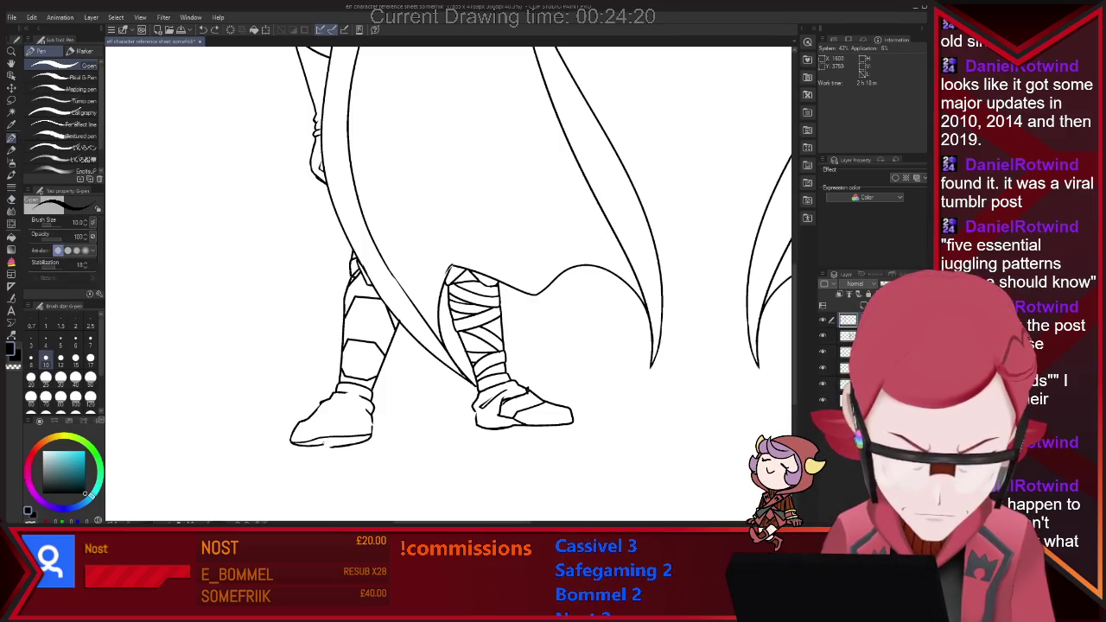
key(e)
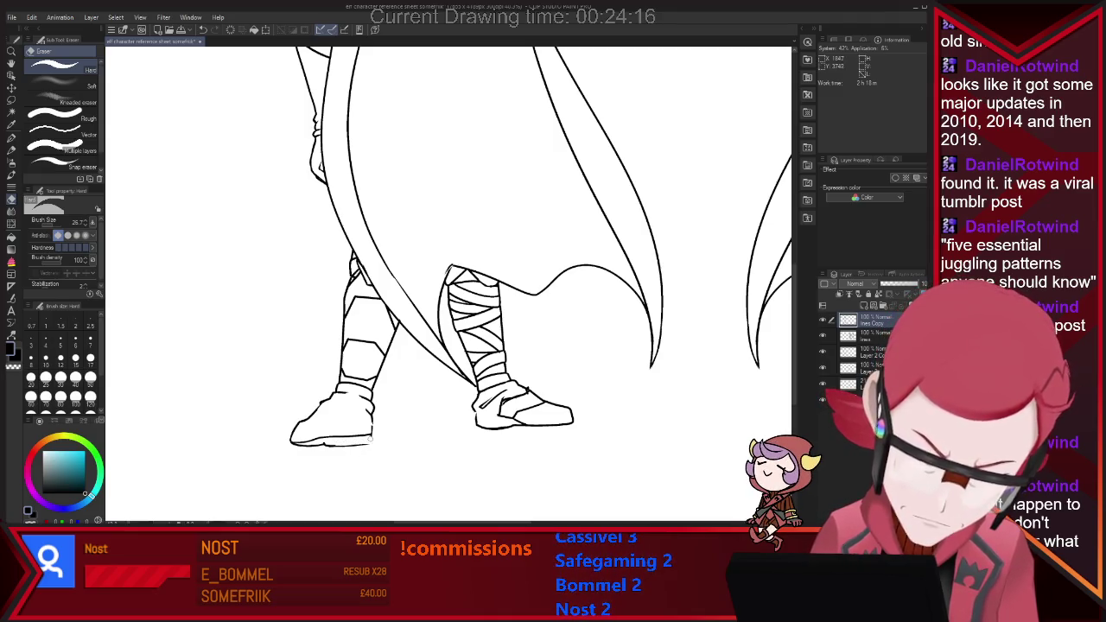
key(p)
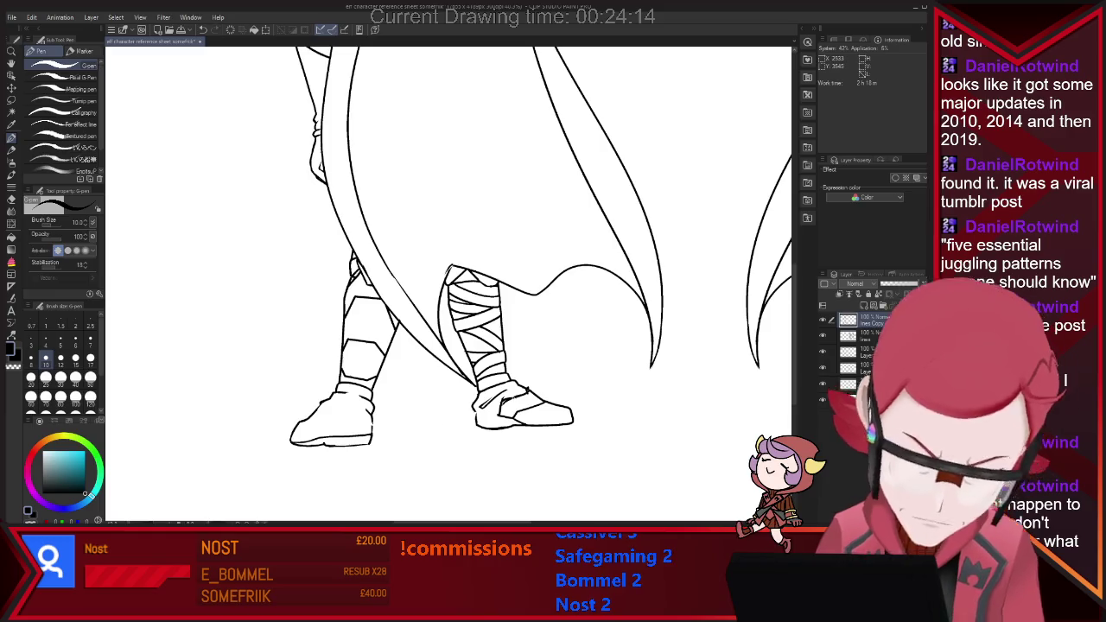
key(ctrl+0)
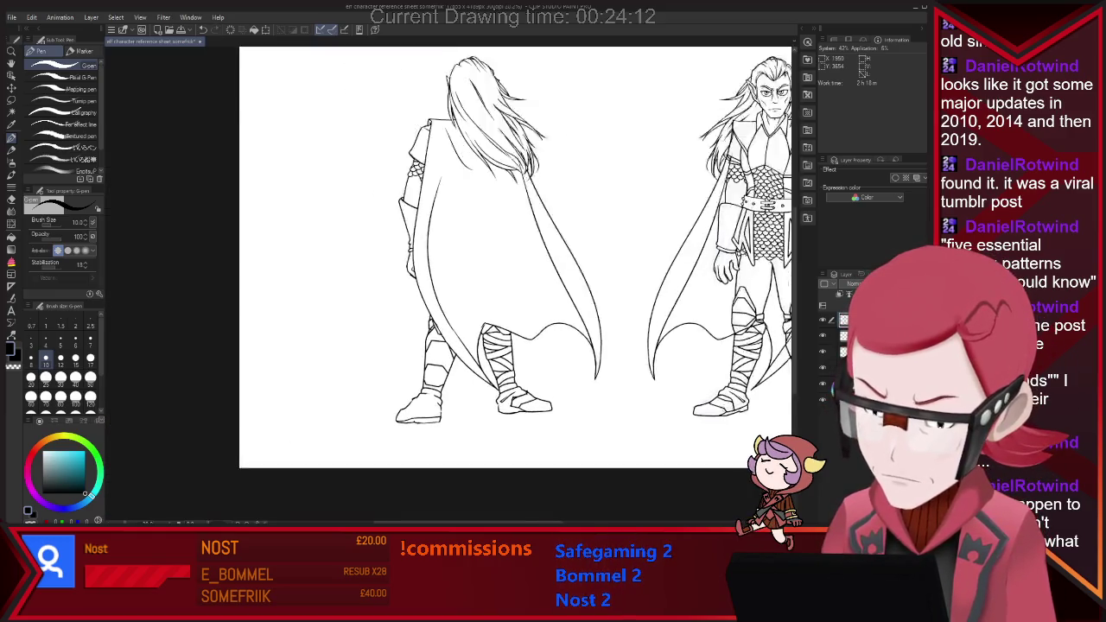
scroll(441, 405, up, 3)
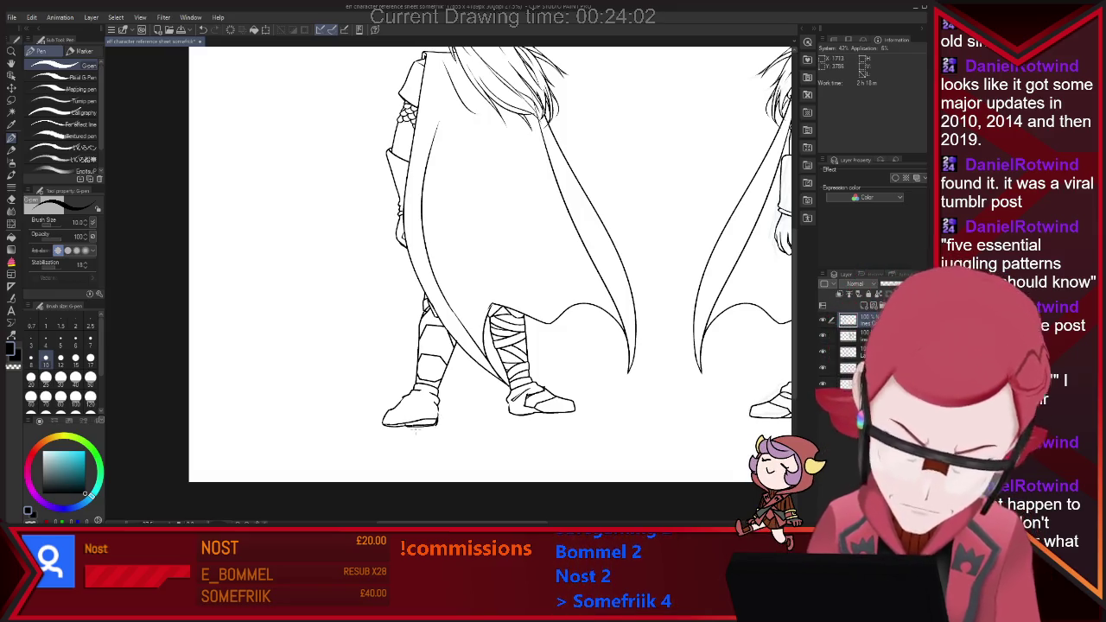
key(e)
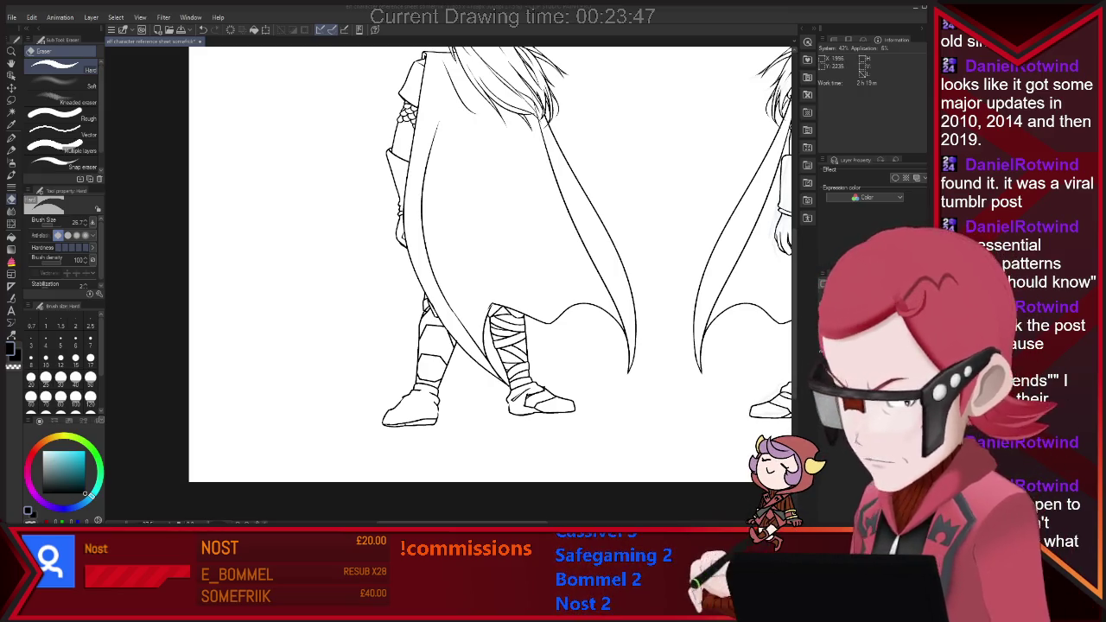
Step: Ink and clean the back, front and side view lineart, navigating around the sheet
scroll(483, 147, down, 2)
scroll(483, 147, down, 2)
scroll(483, 147, down, 2)
scroll(456, 244, up, 2)
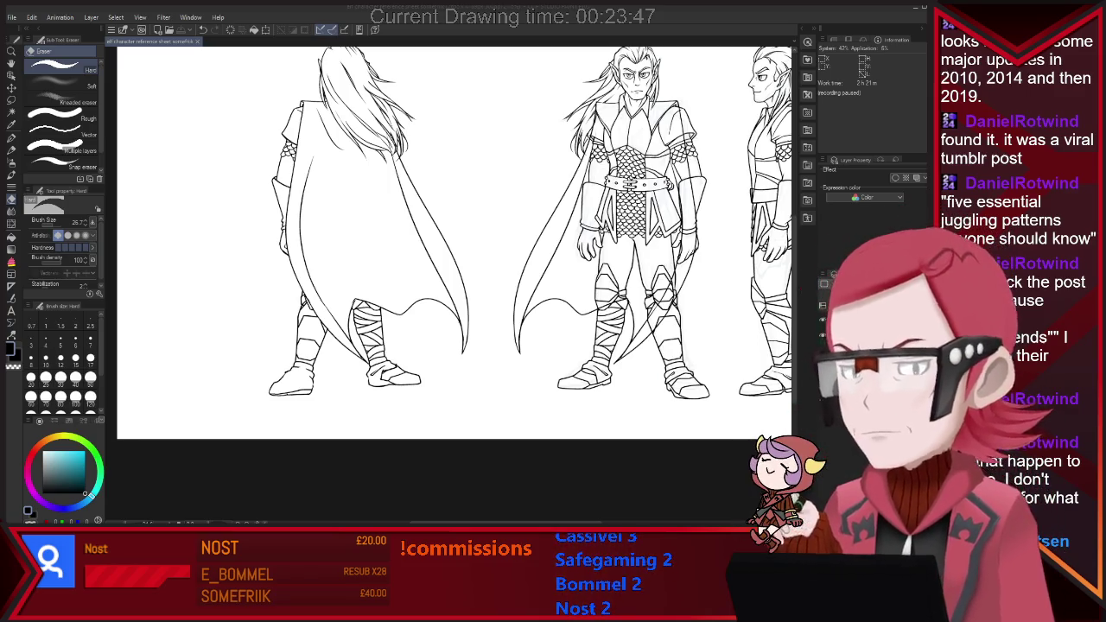
key(alt+Tab)
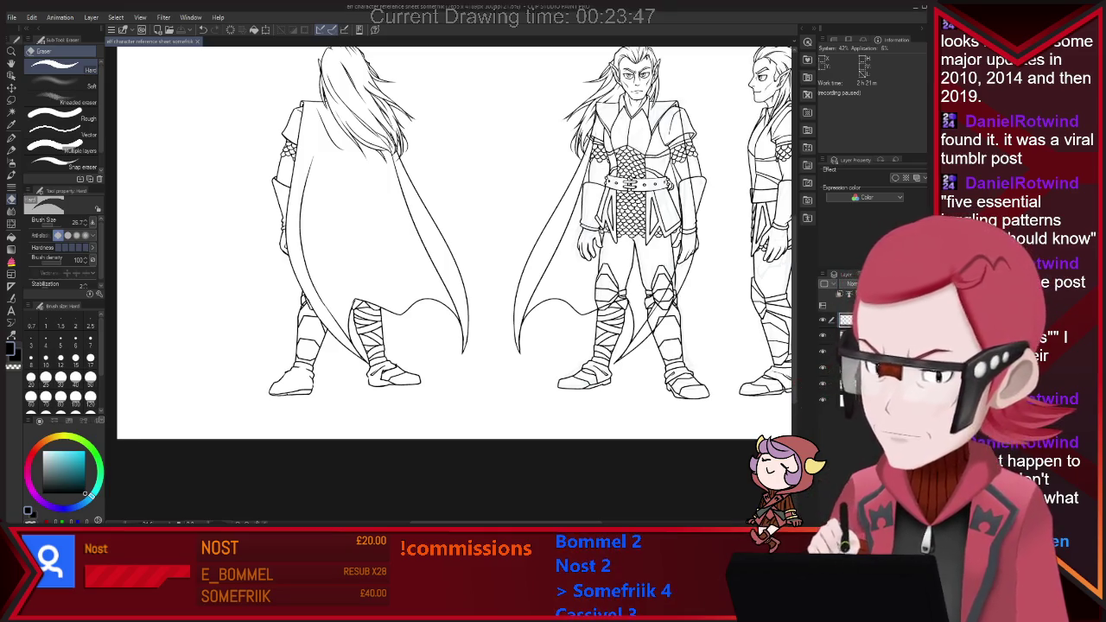
Step: Zoom into the back-view legs and redraw the boot lines, erasing stray strokes
scroll(449, 259, up, 2)
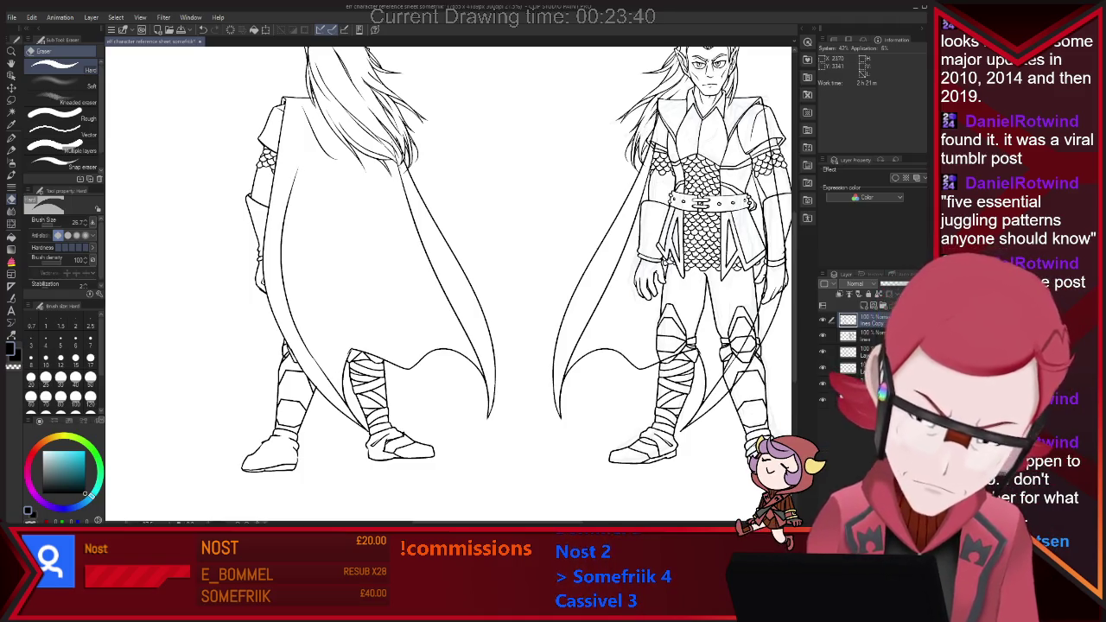
scroll(384, 483, up, 1)
key(p)
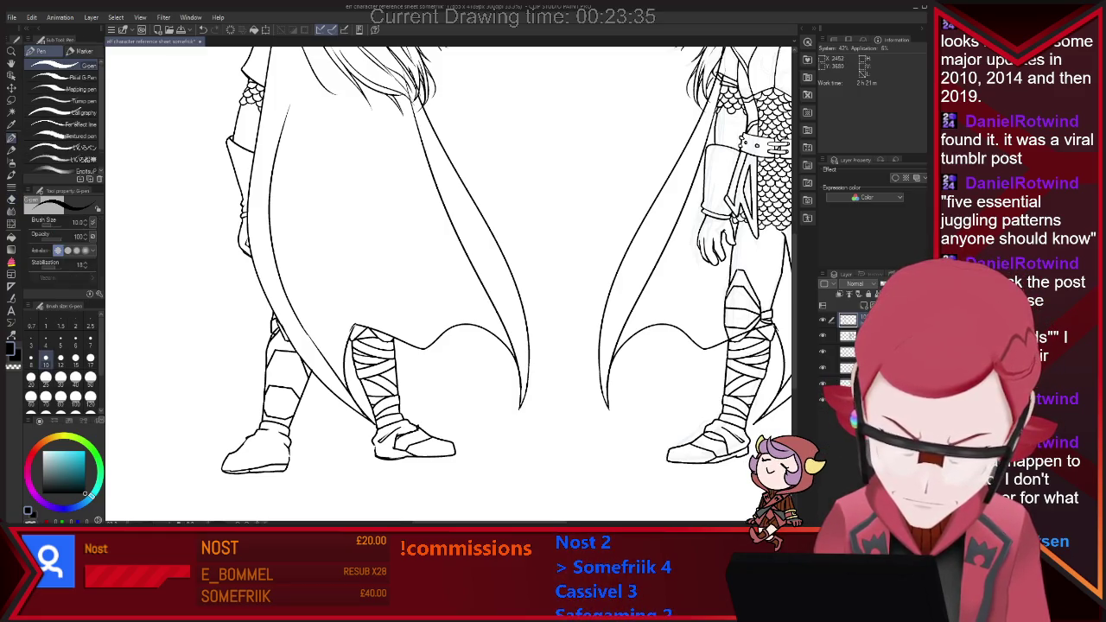
key(e)
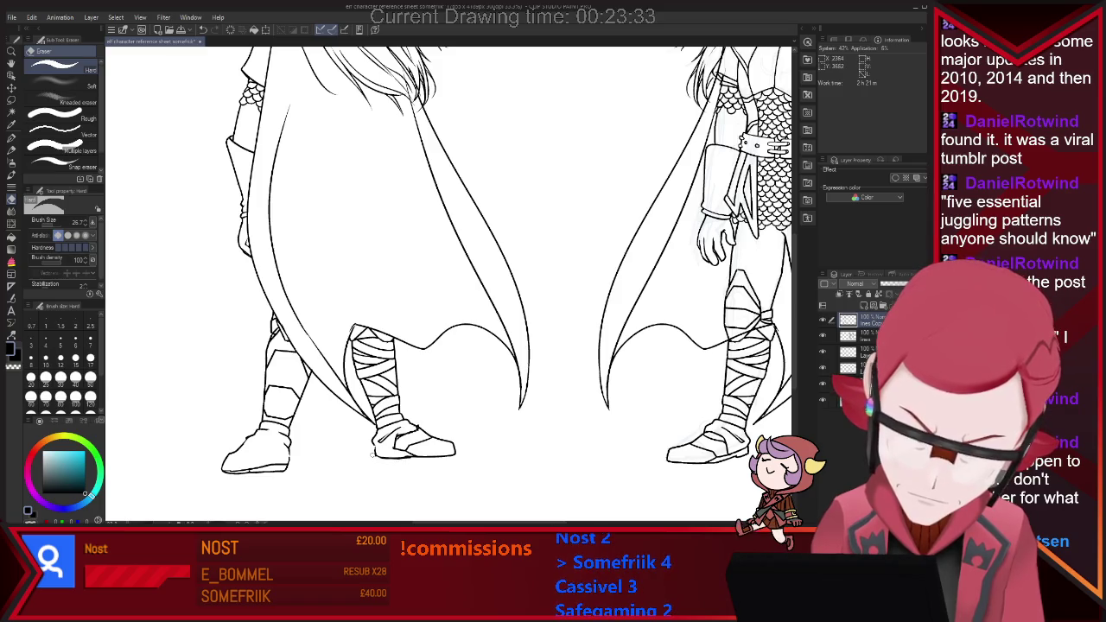
key(p)
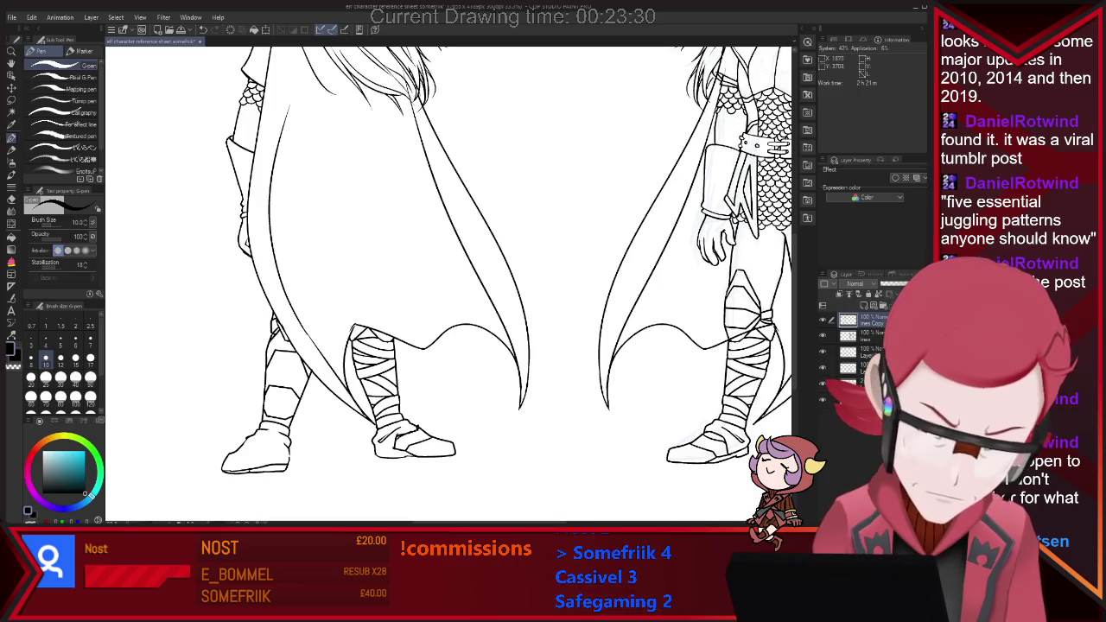
scroll(283, 458, up, 2)
Step: Erase and re-ink small stray marks around the back-view right boot sole
key(e)
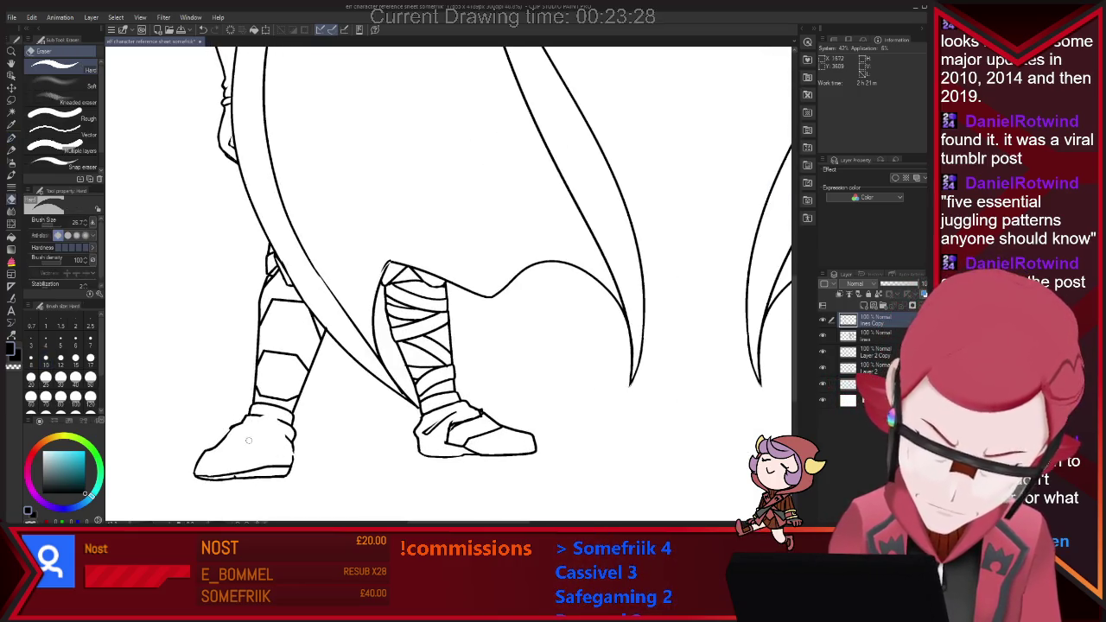
key(p)
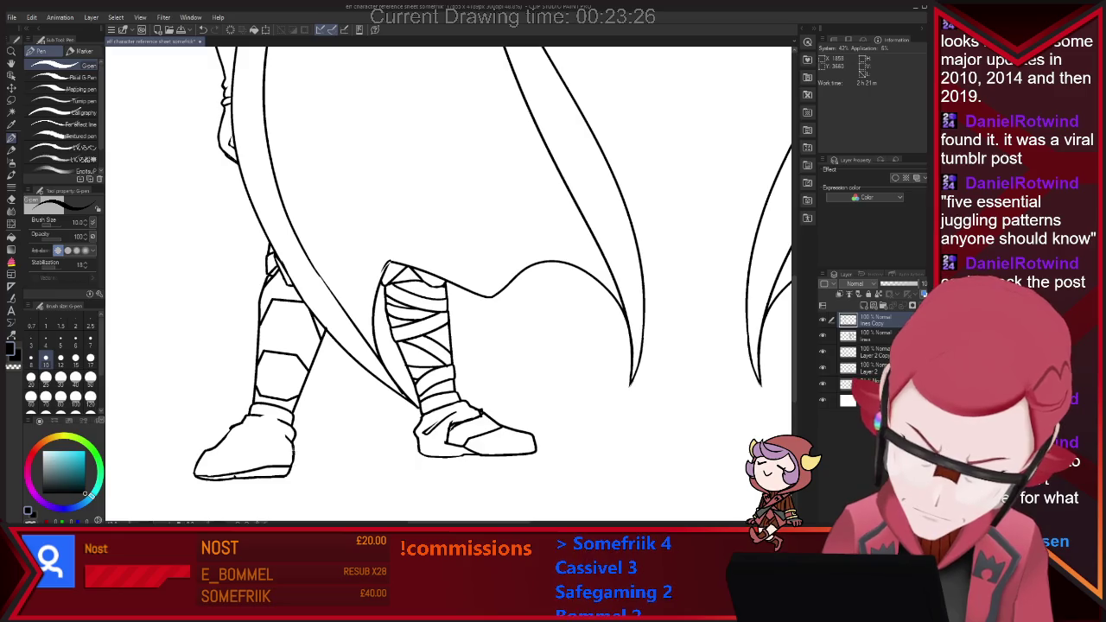
key(e)
key(p)
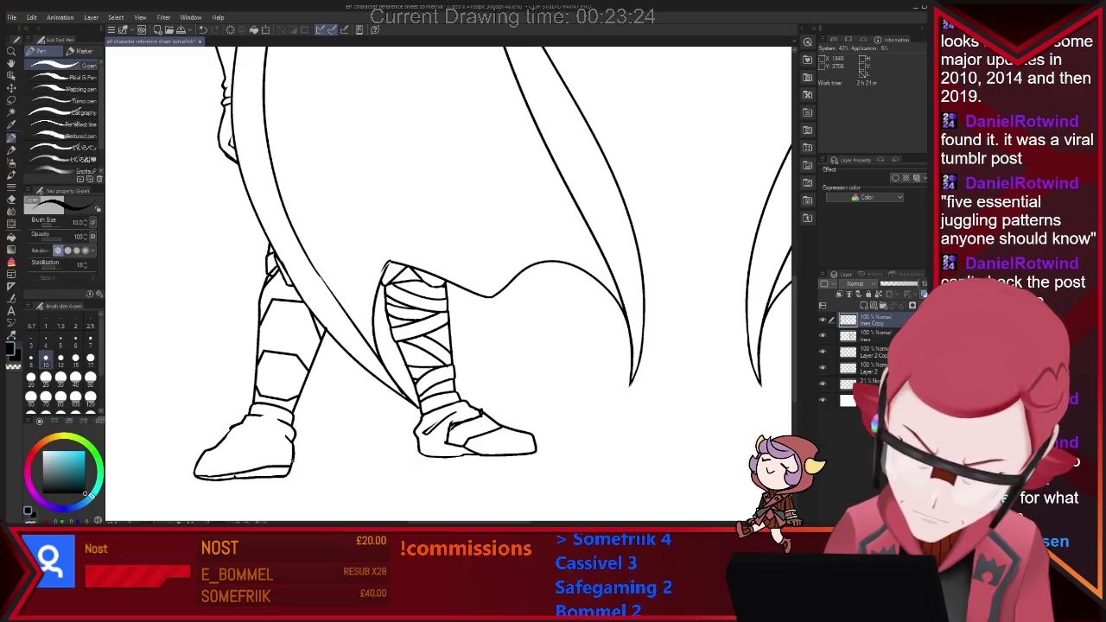
key(e)
key(p)
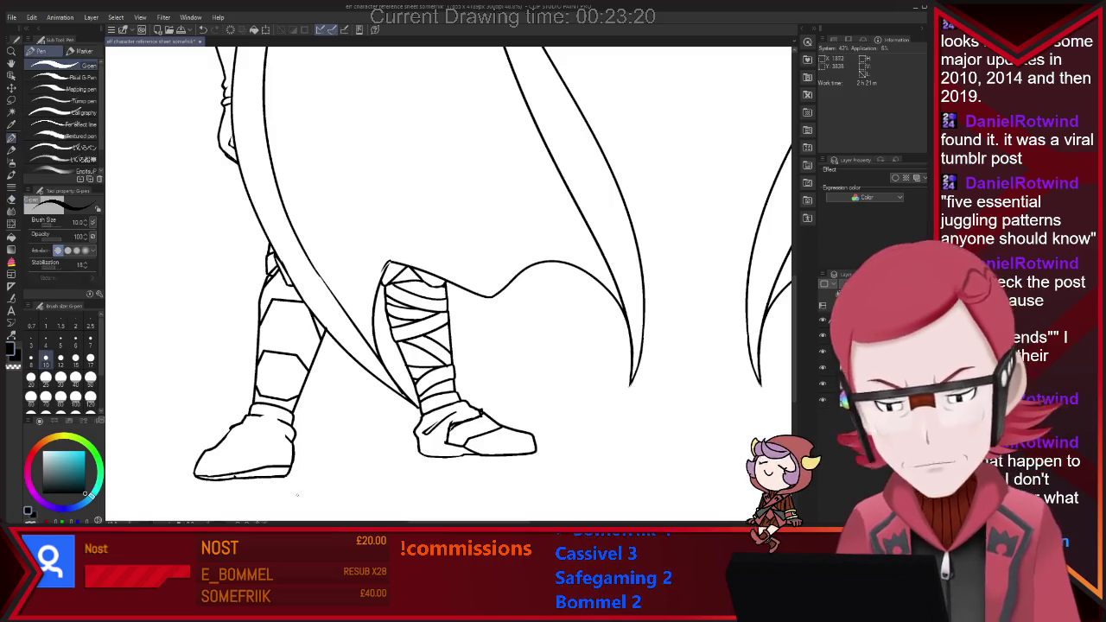
key(e)
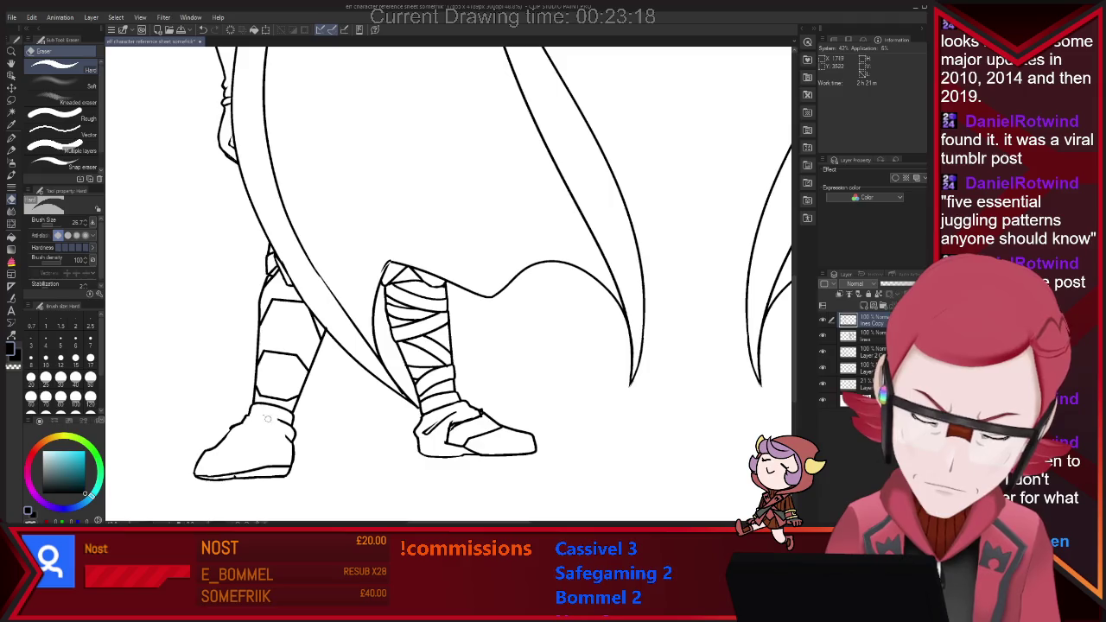
key(p)
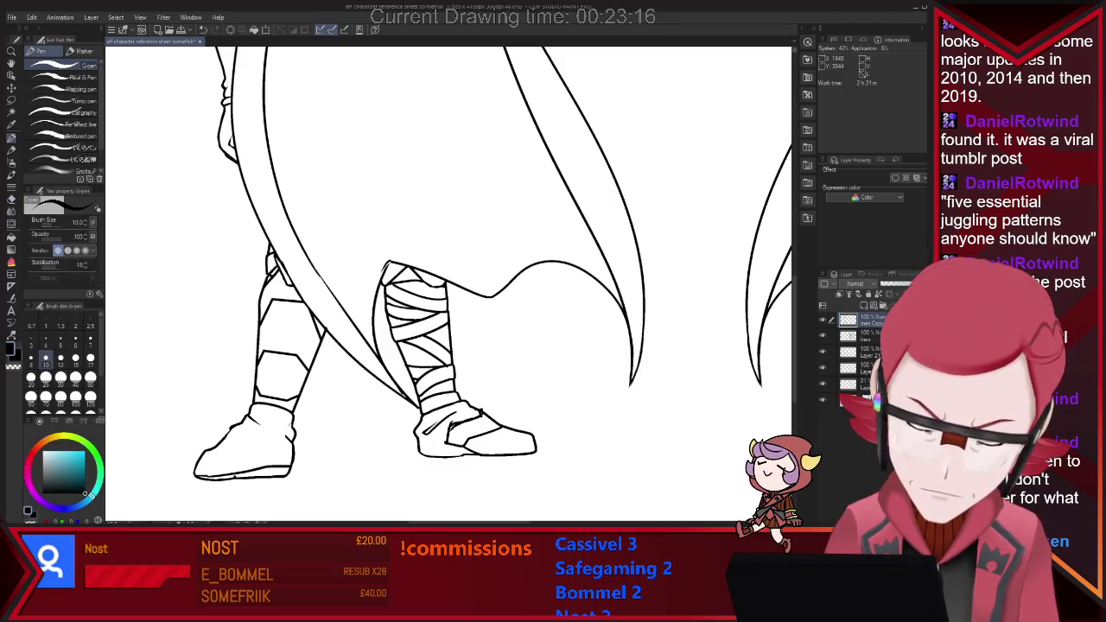
key(e)
key(p)
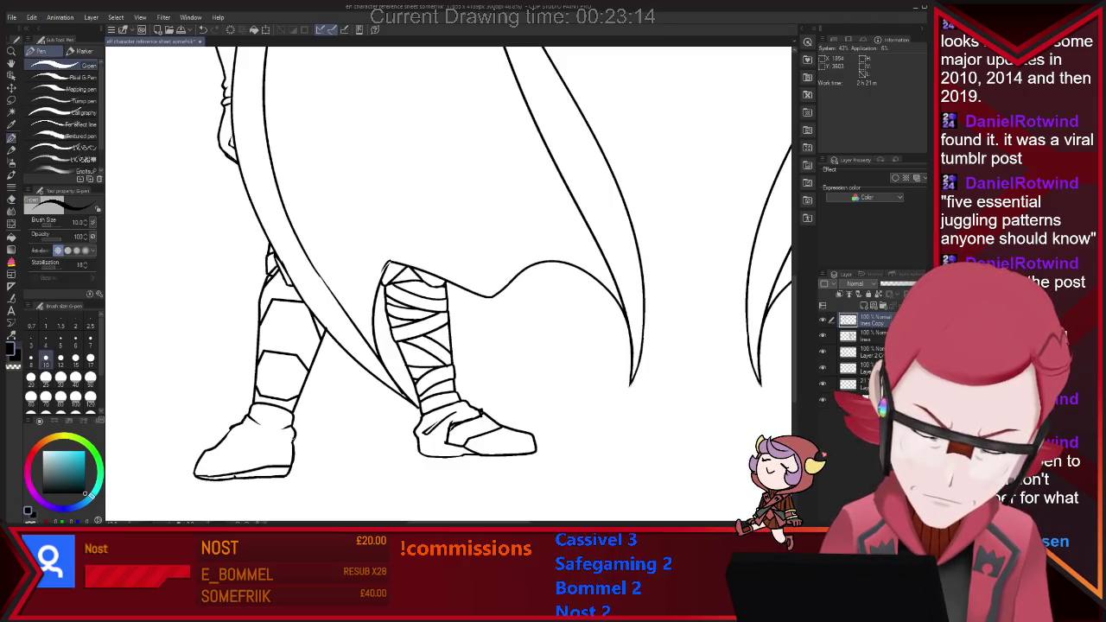
key(e)
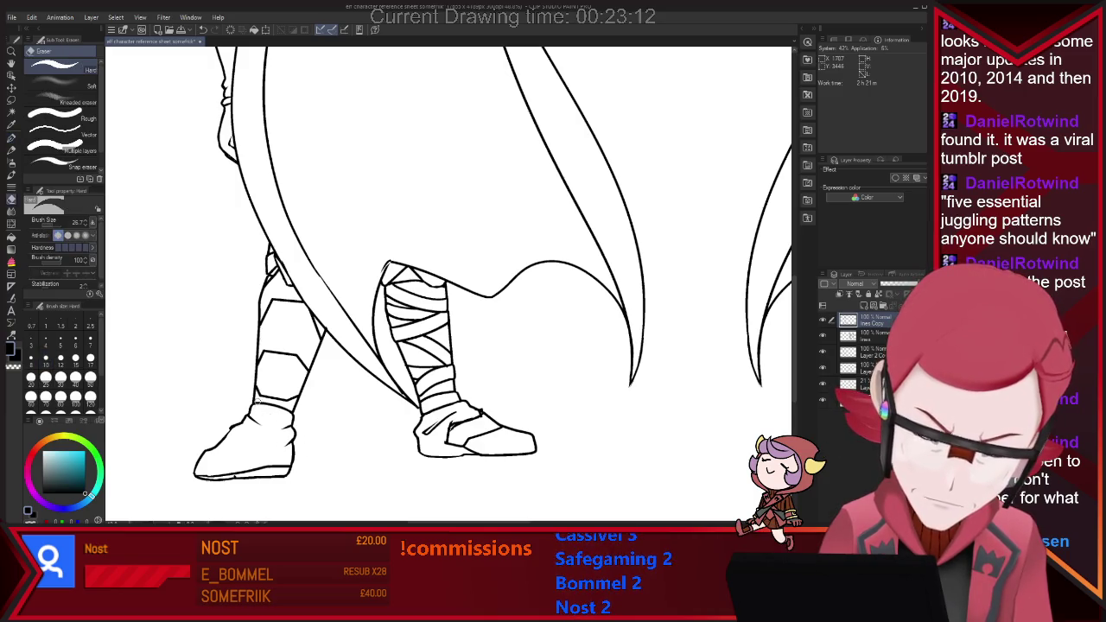
key(p)
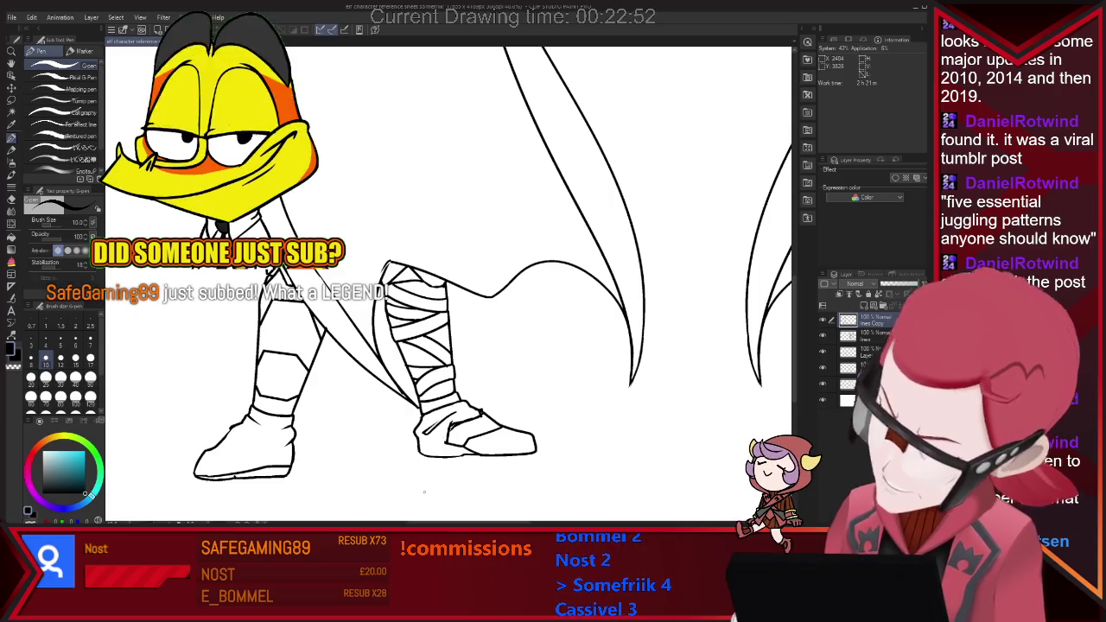
Step: Trim partial lines and leftover ink bits around the boot and leg wraps
key(e)
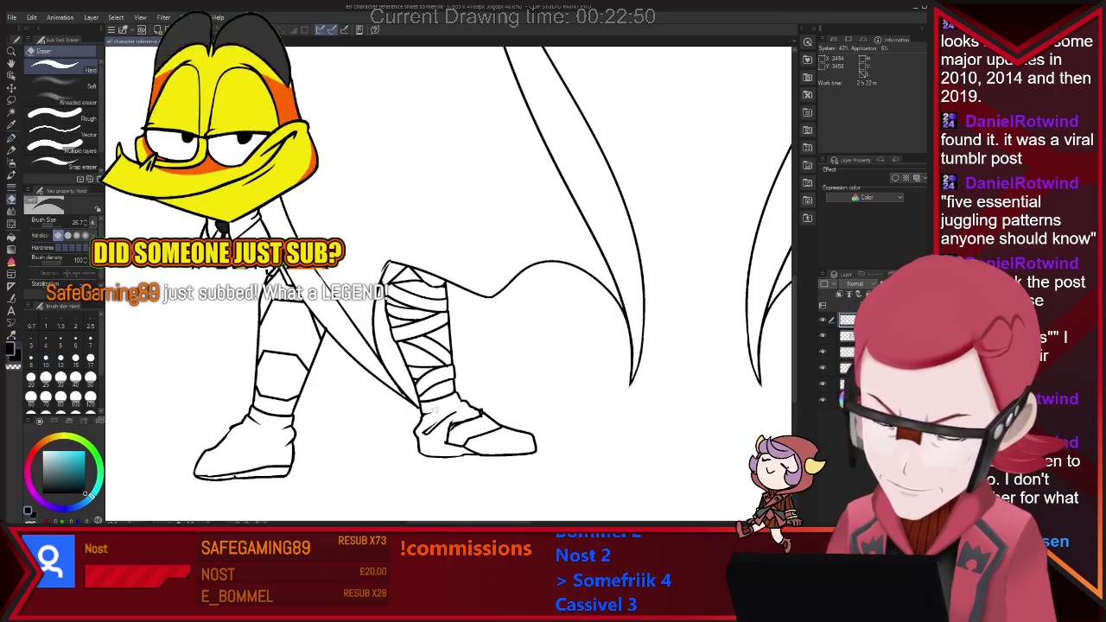
key(p)
key(e)
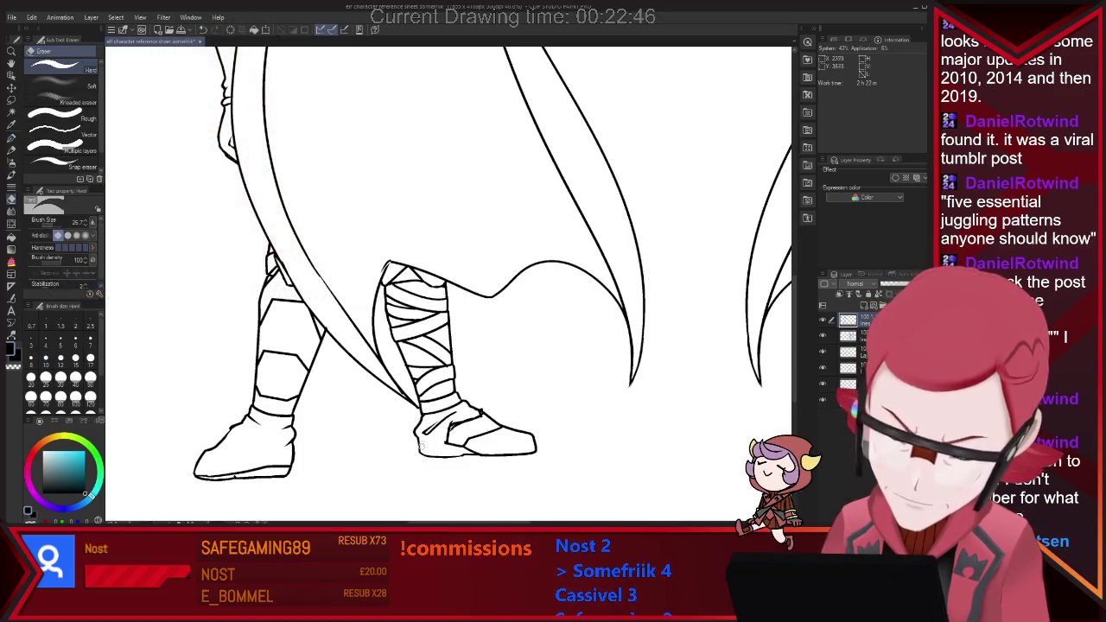
key(p)
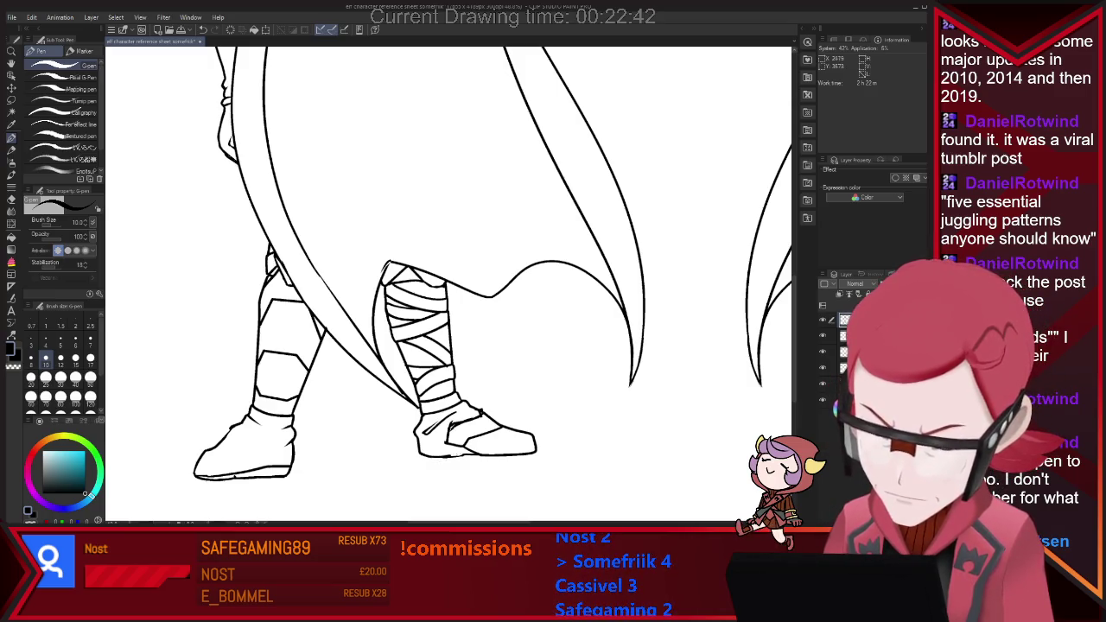
key(e)
key(p)
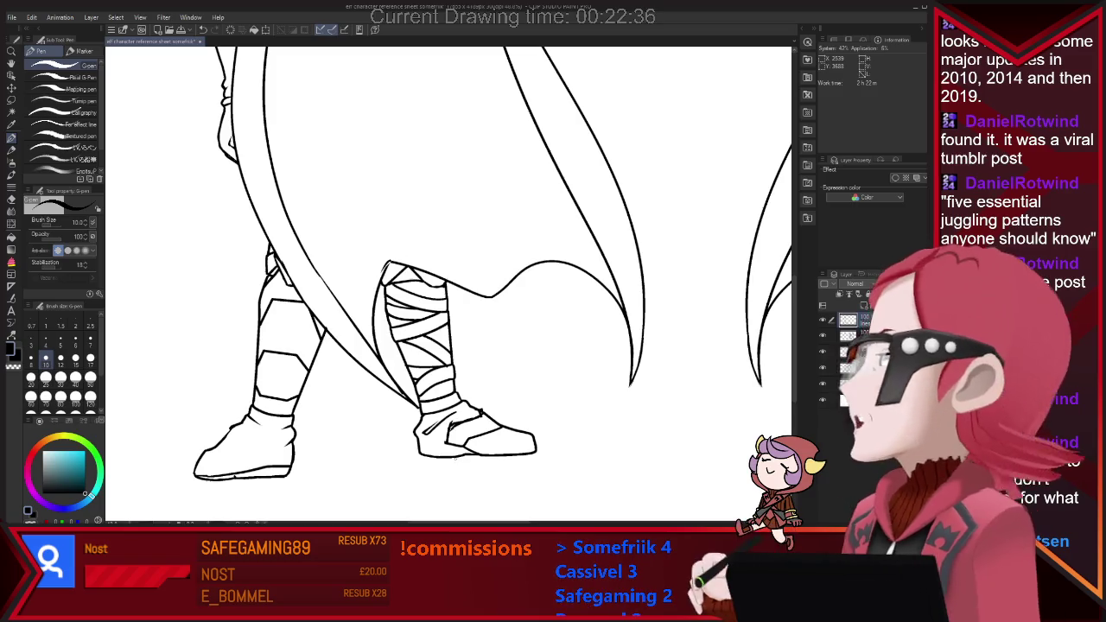
key(e)
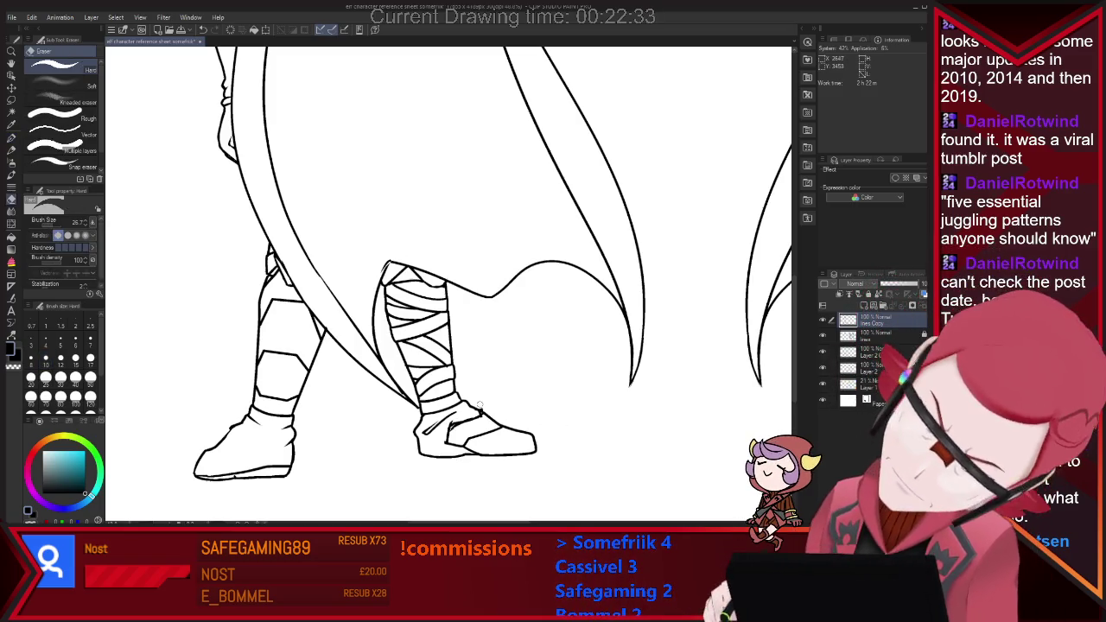
scroll(608, 384, down, 3)
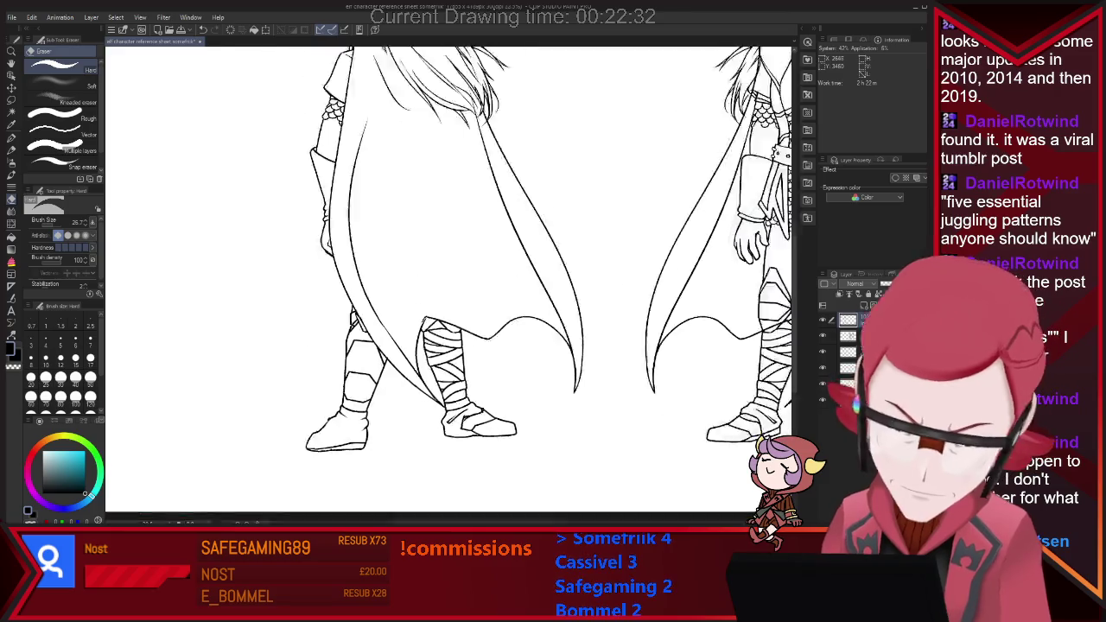
Step: Zoom out so both full back-view and front-view figures show, with the G-pen active
scroll(608, 384, up, 1)
key(p)
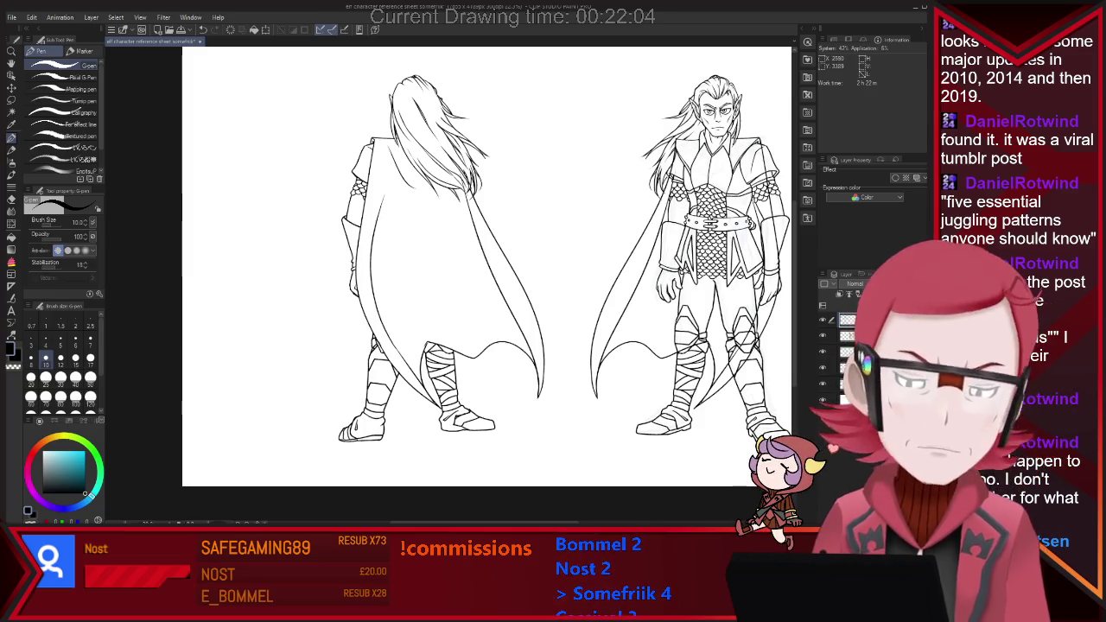
scroll(443, 465, up, 1)
scroll(443, 466, up, 1)
scroll(444, 465, down, 3)
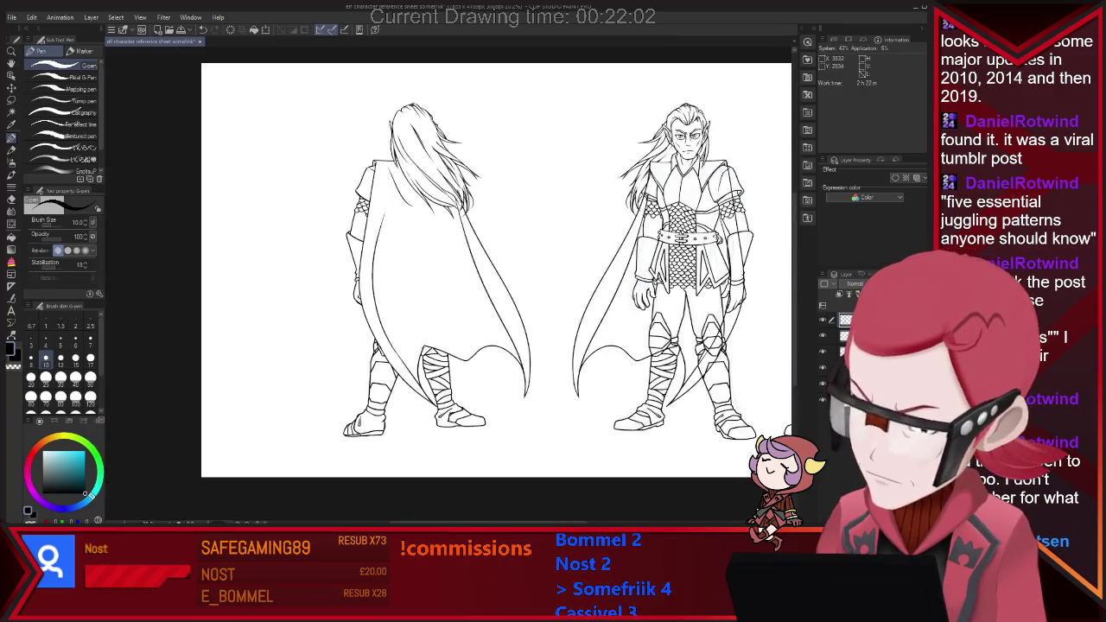
Step: Touch up stray and overlapping lines on both figures, including the back-view cape hem over the boots
scroll(443, 466, up, 1)
scroll(443, 466, up, 1)
key(e)
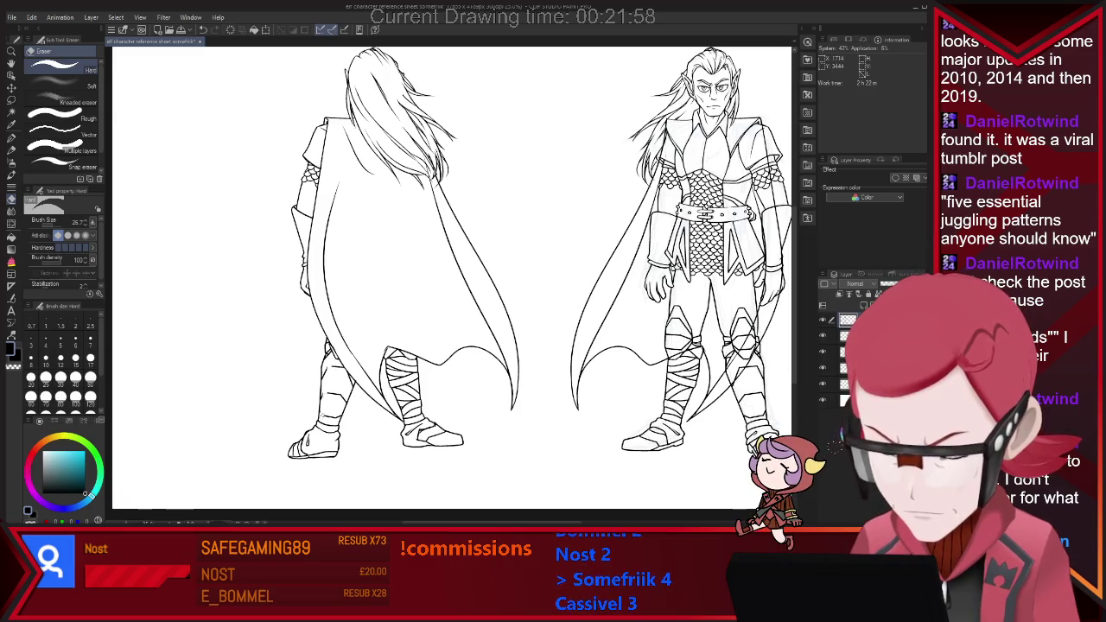
key(p)
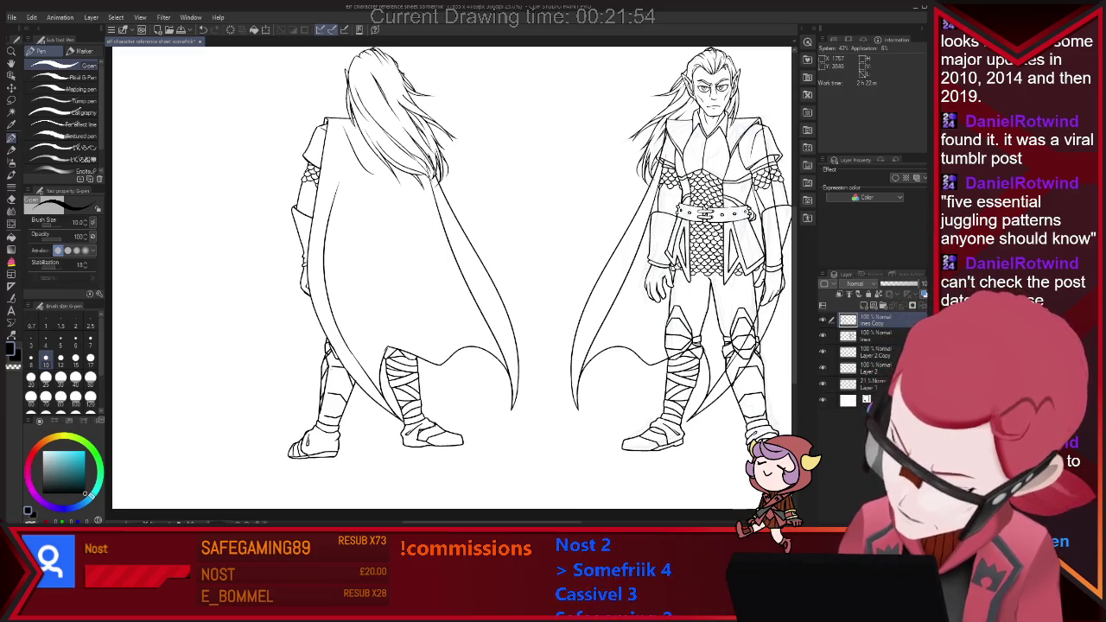
key(e)
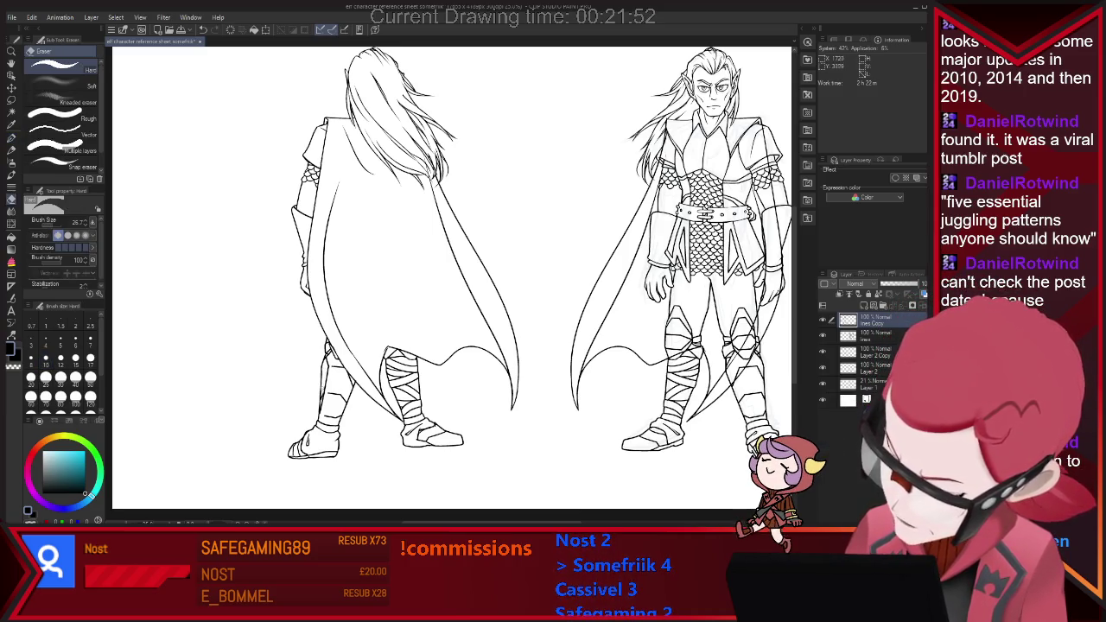
key(p)
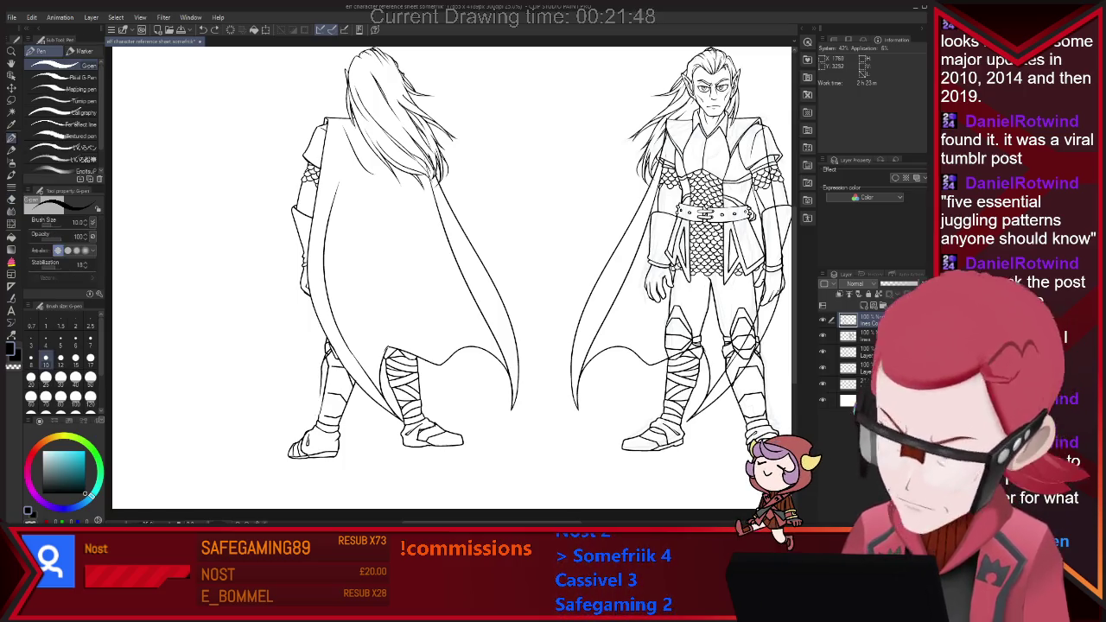
key(e)
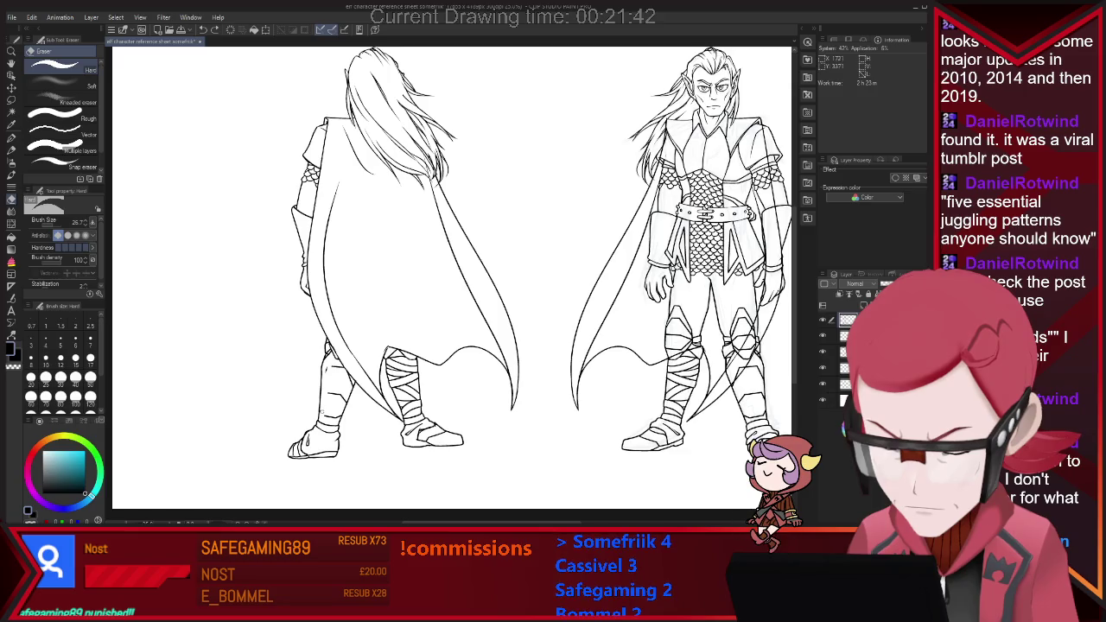
key(p)
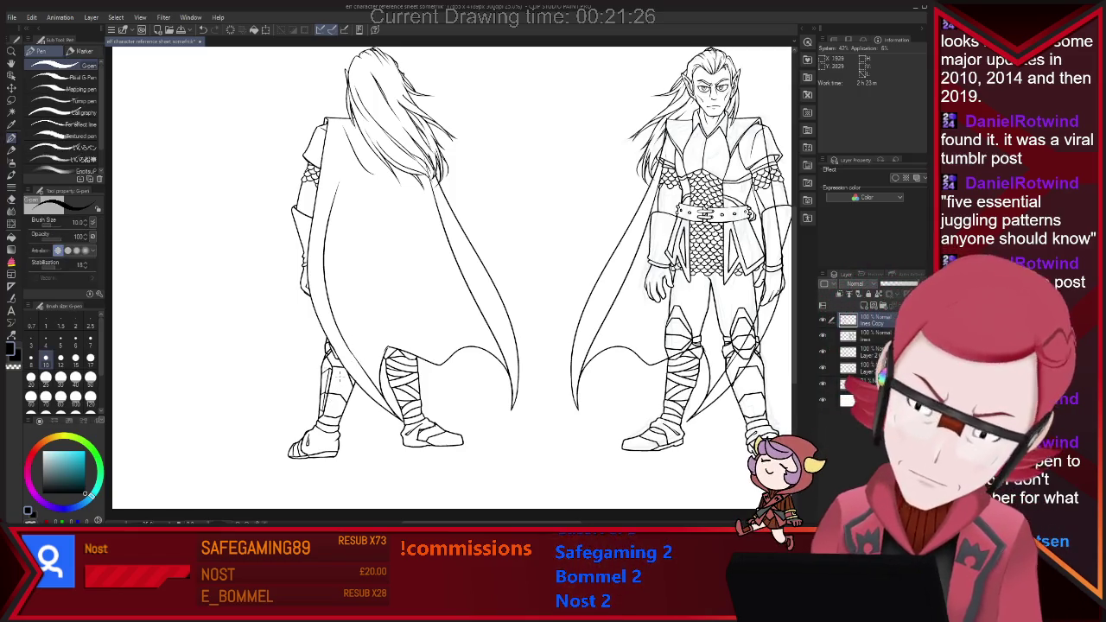
key(e)
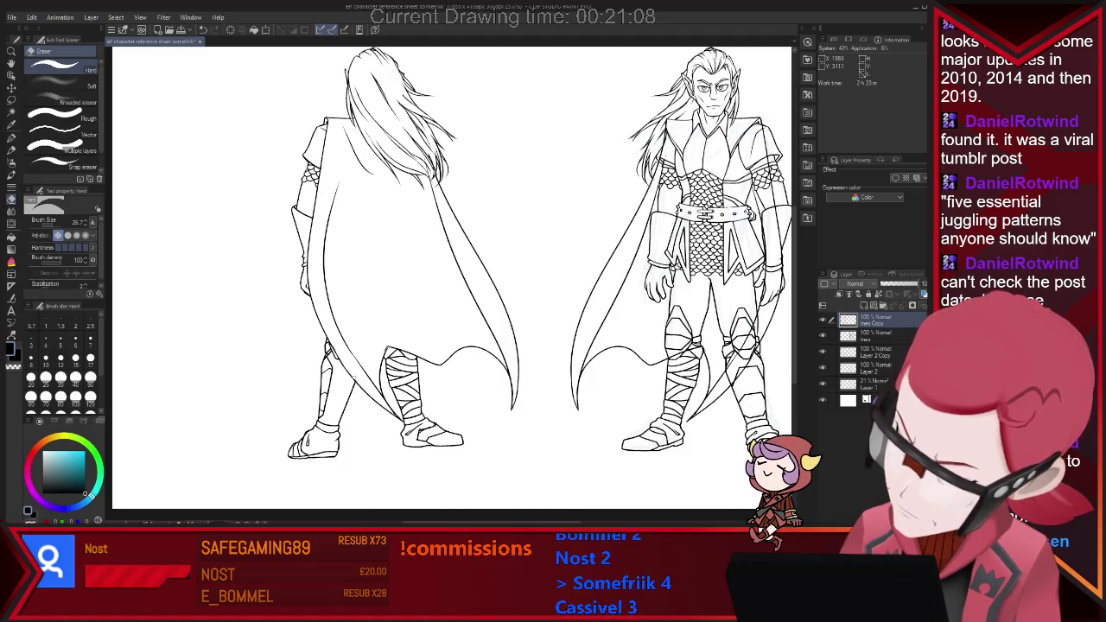
key(p)
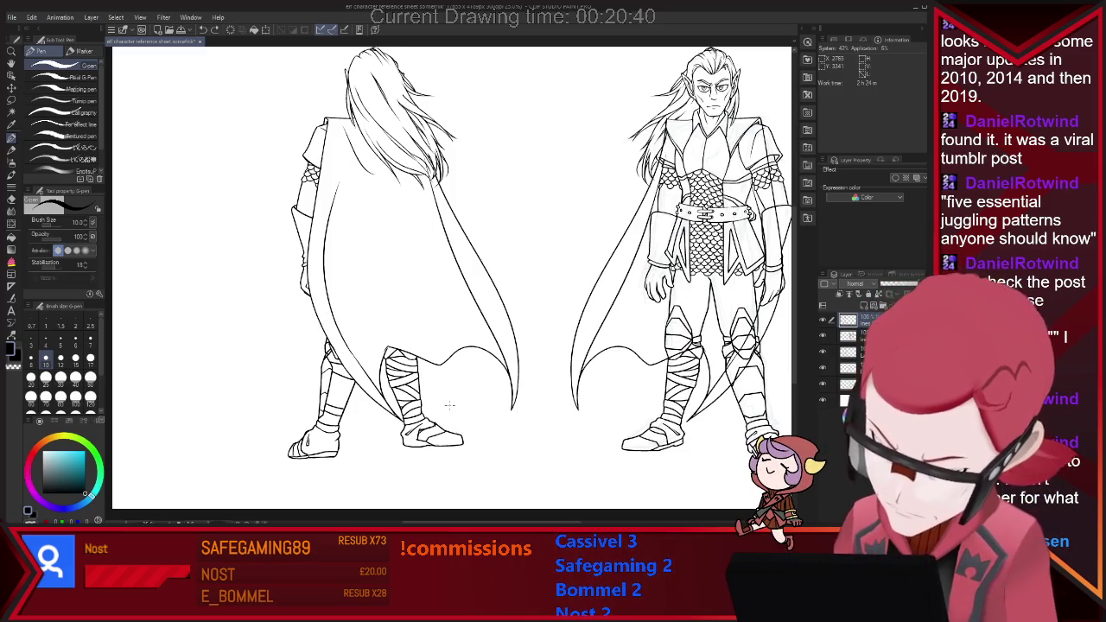
scroll(433, 373, up, 1)
Step: Zoom into the back-view right boot and erase parts of its wrap lines
scroll(425, 402, up, 2)
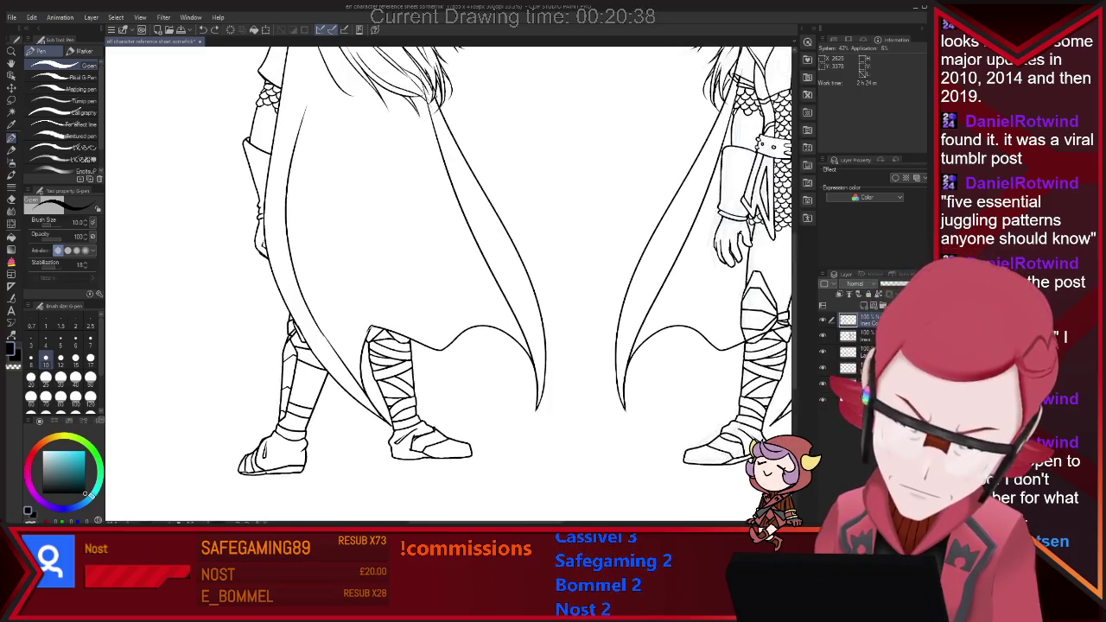
scroll(424, 403, up, 2)
scroll(424, 403, up, 1)
key(e)
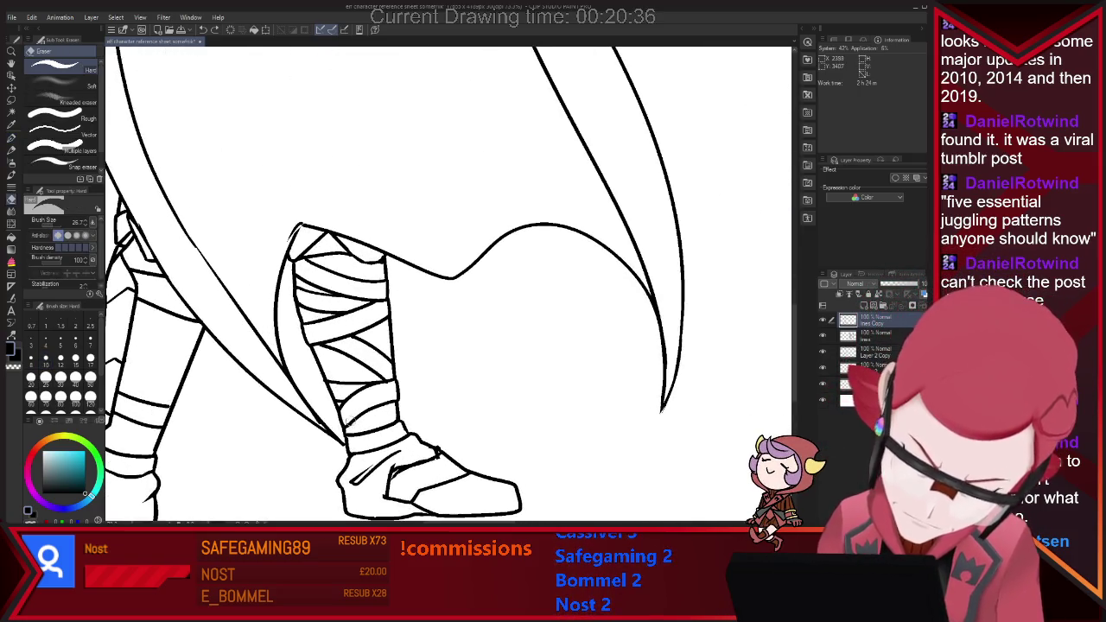
key(p)
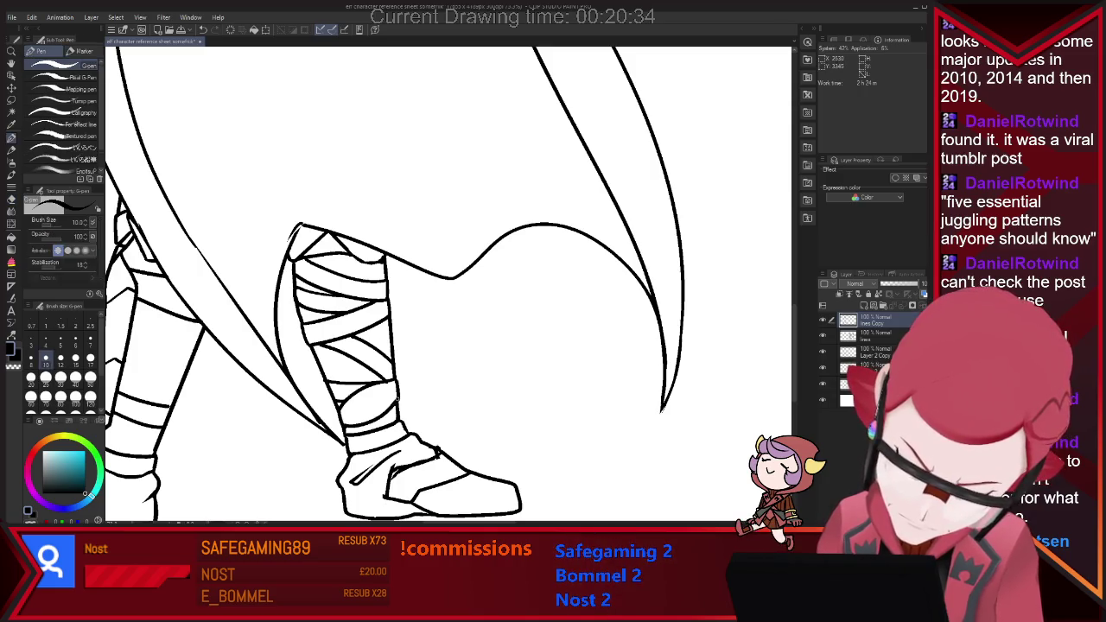
key(e)
key(p)
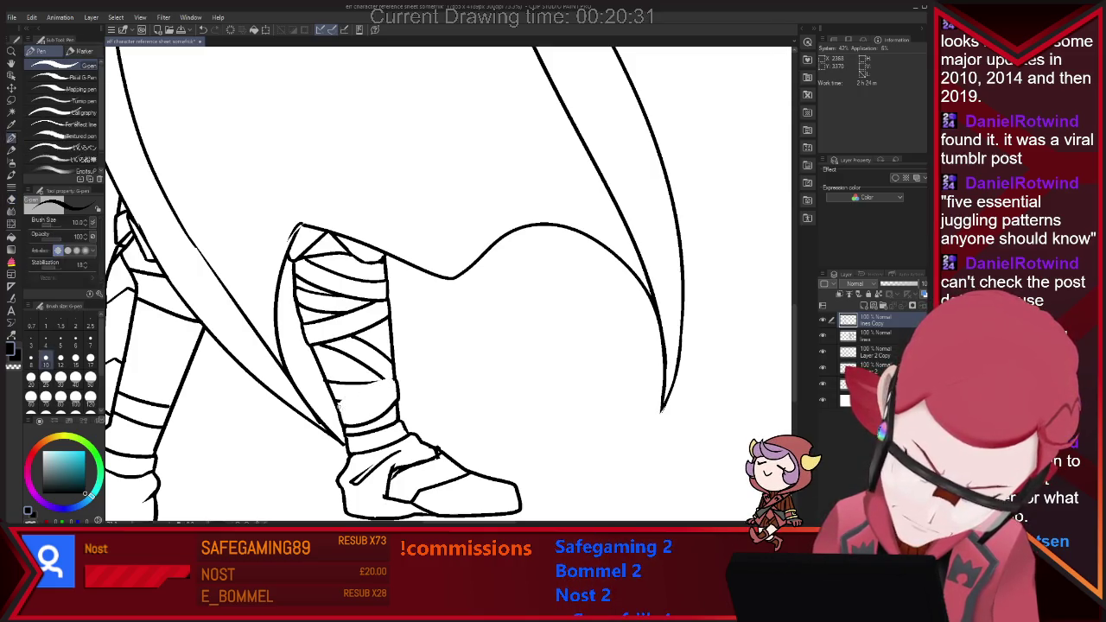
key(e)
Step: Redraw the boot's strap lines and erase the excess ink
key(p)
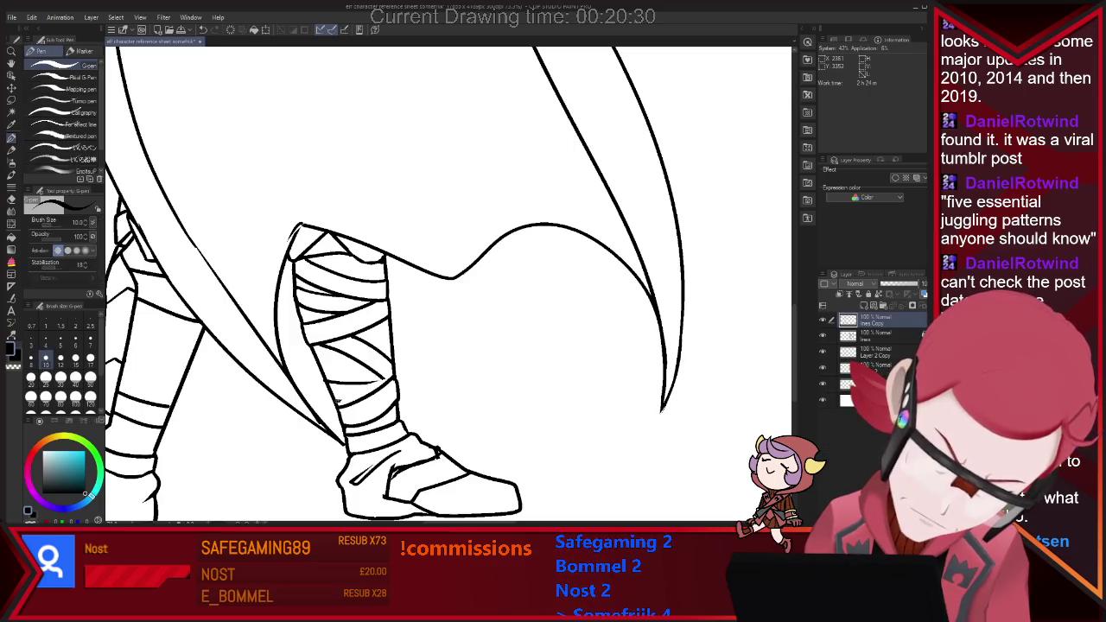
key(e)
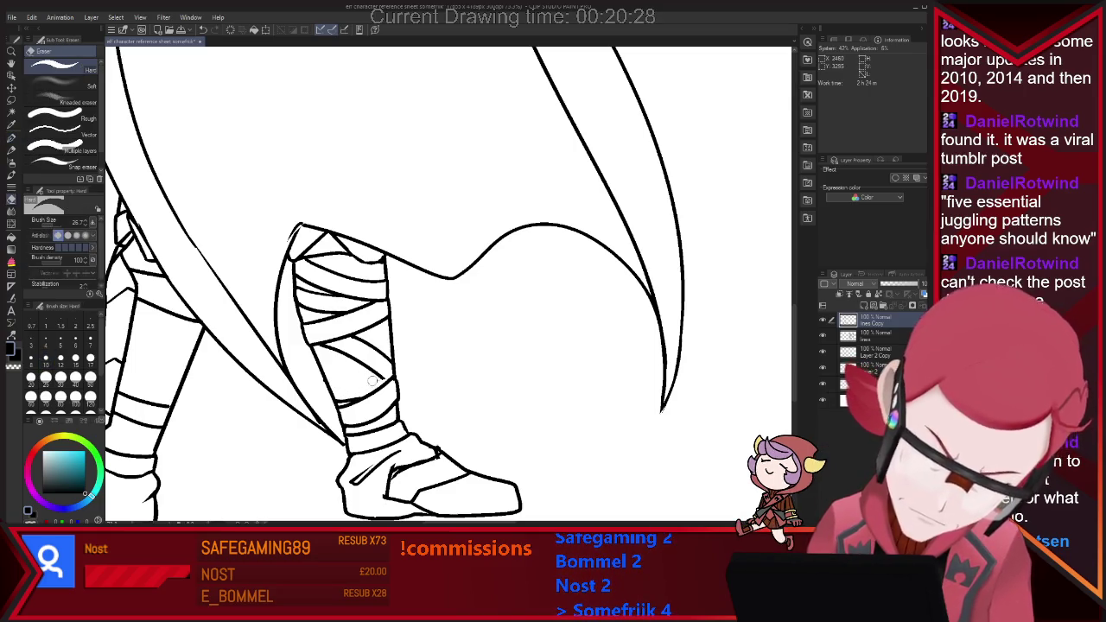
key(p)
key(e)
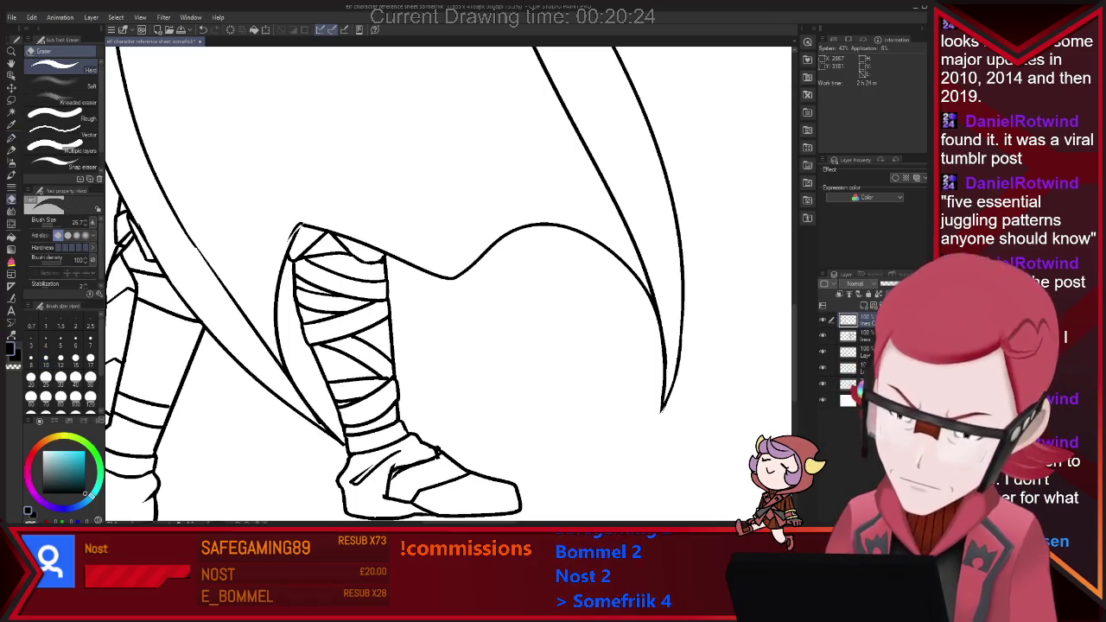
scroll(515, 336, down, 2)
scroll(473, 400, up, 1)
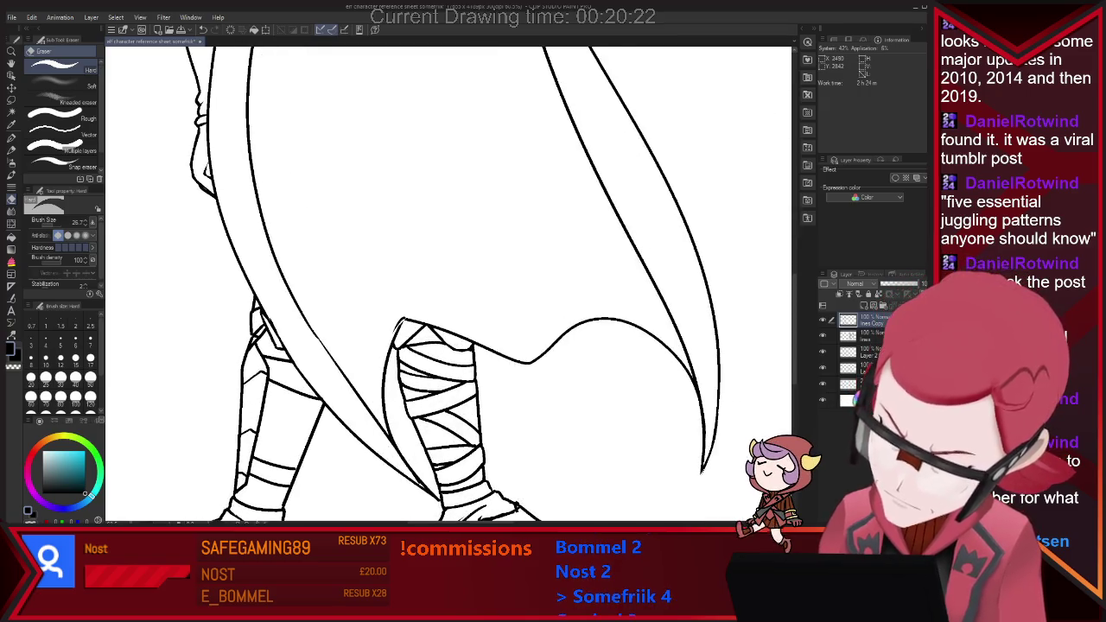
scroll(439, 344, up, 1)
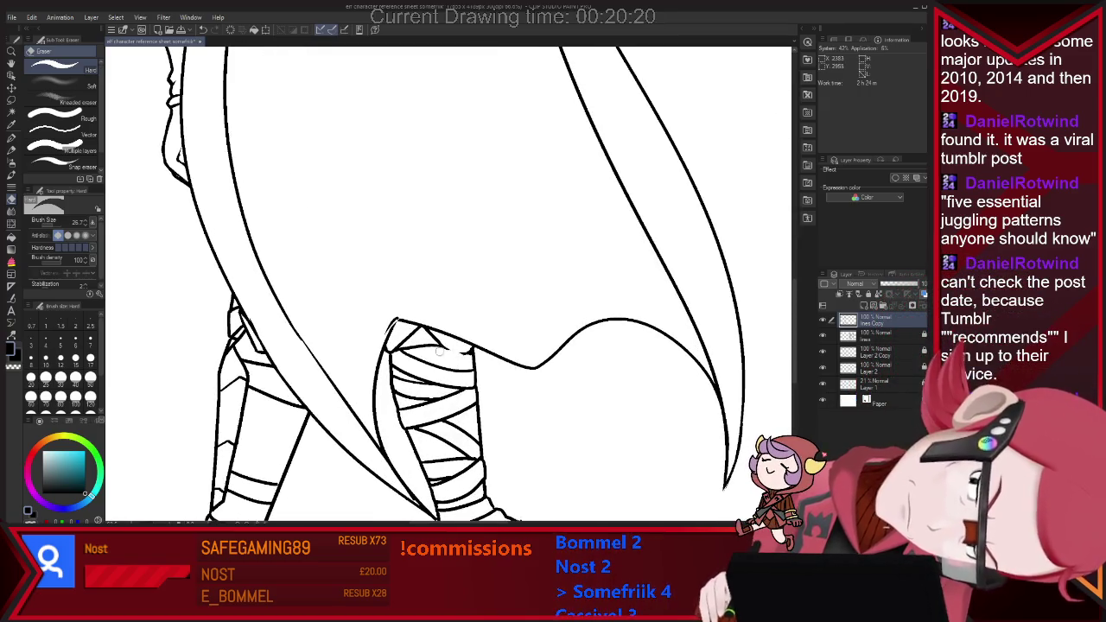
key(p)
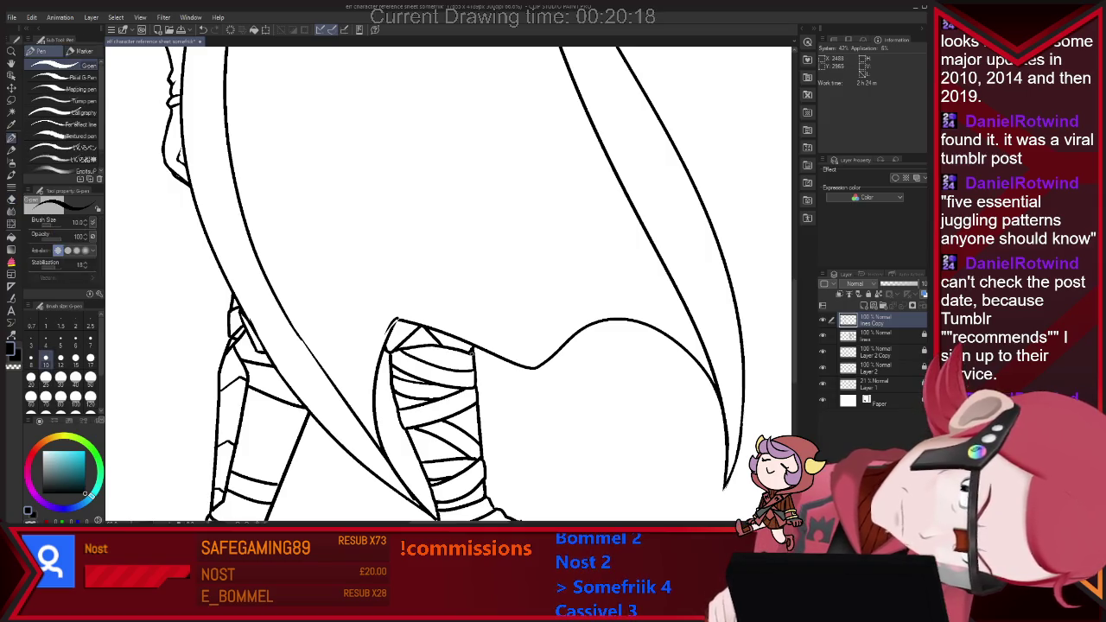
scroll(692, 302, down, 3)
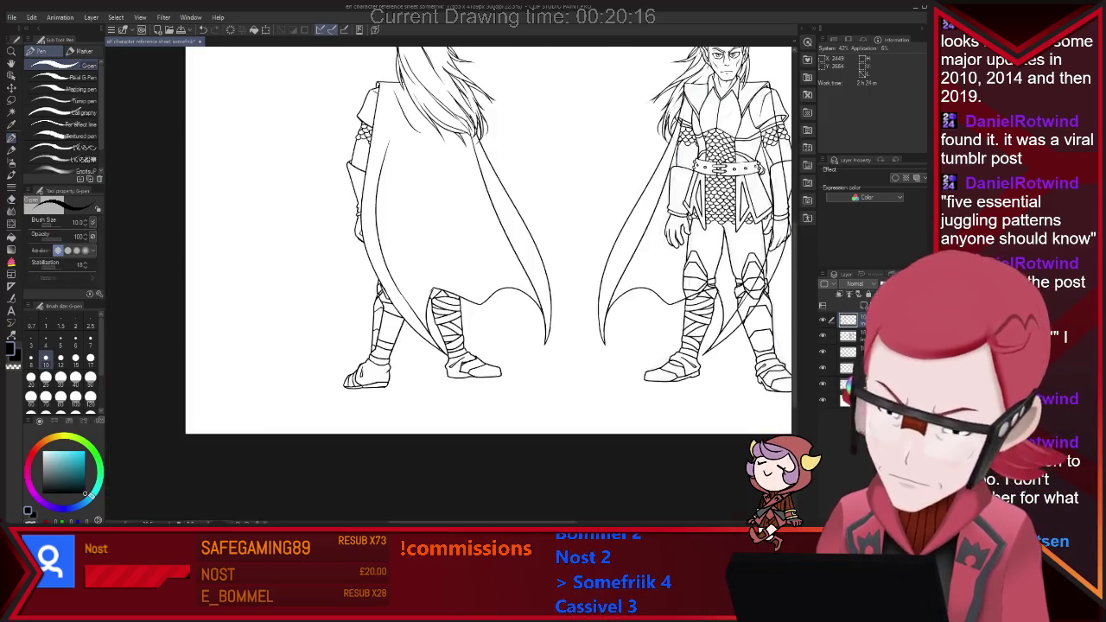
Step: Zoom into the back-view cape hem and clean its lines
scroll(691, 303, down, 1)
scroll(542, 274, up, 1)
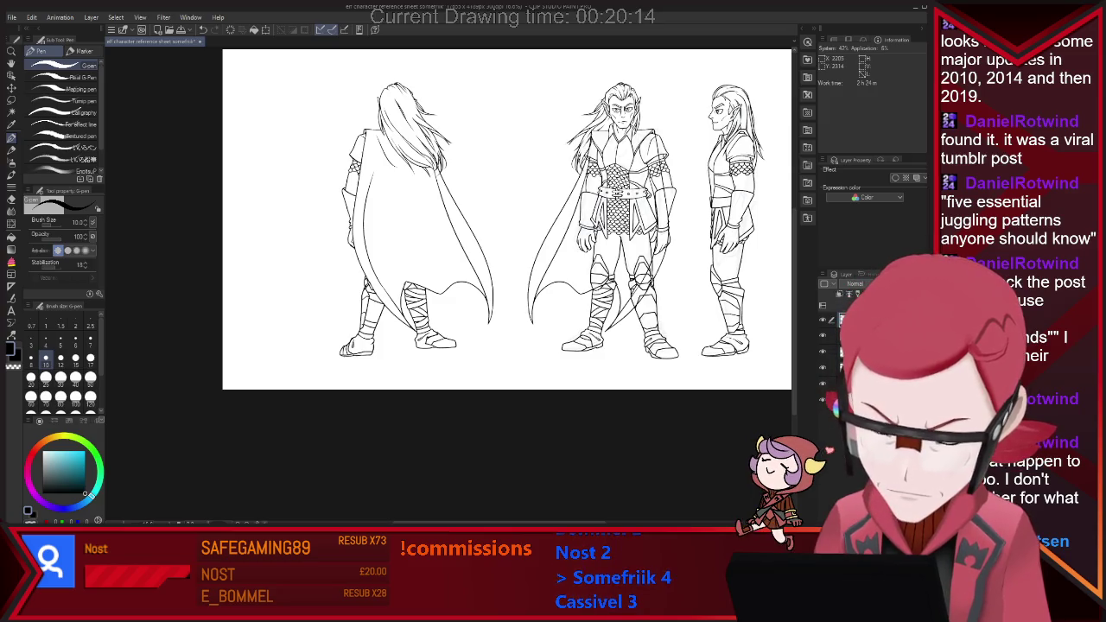
scroll(498, 251, up, 1)
scroll(402, 253, down, 1)
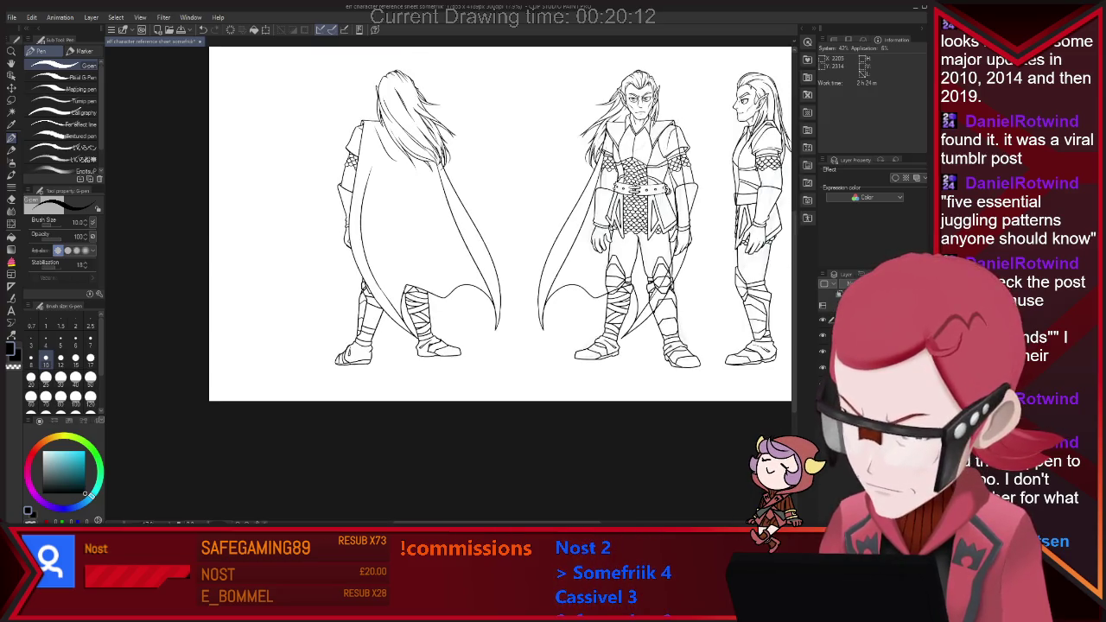
scroll(402, 236, up, 1)
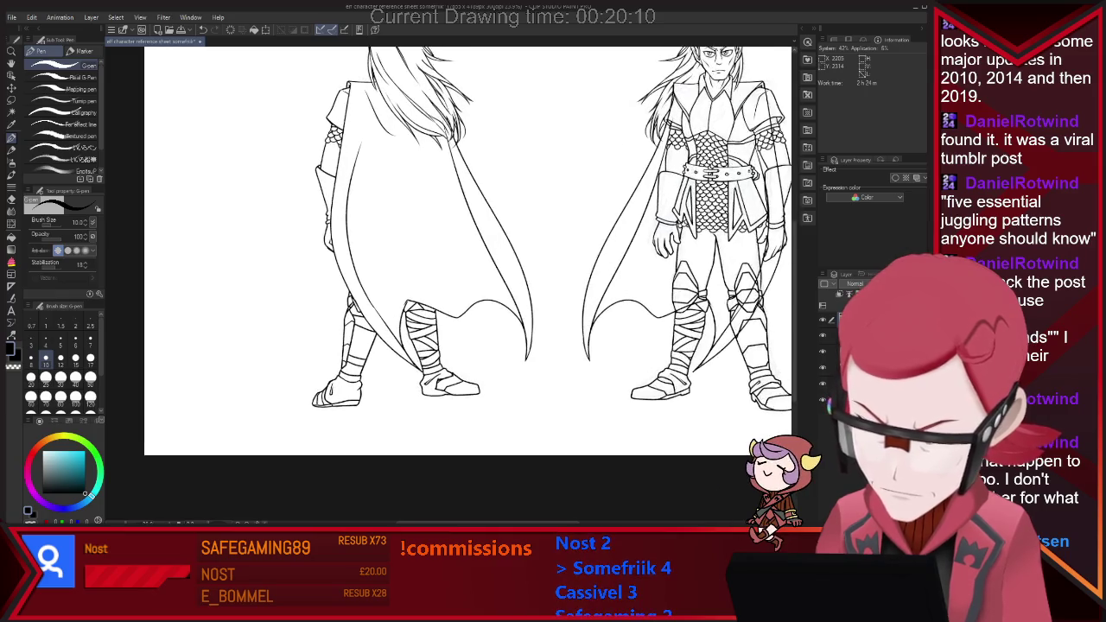
scroll(403, 236, up, 1)
scroll(402, 237, up, 1)
key(e)
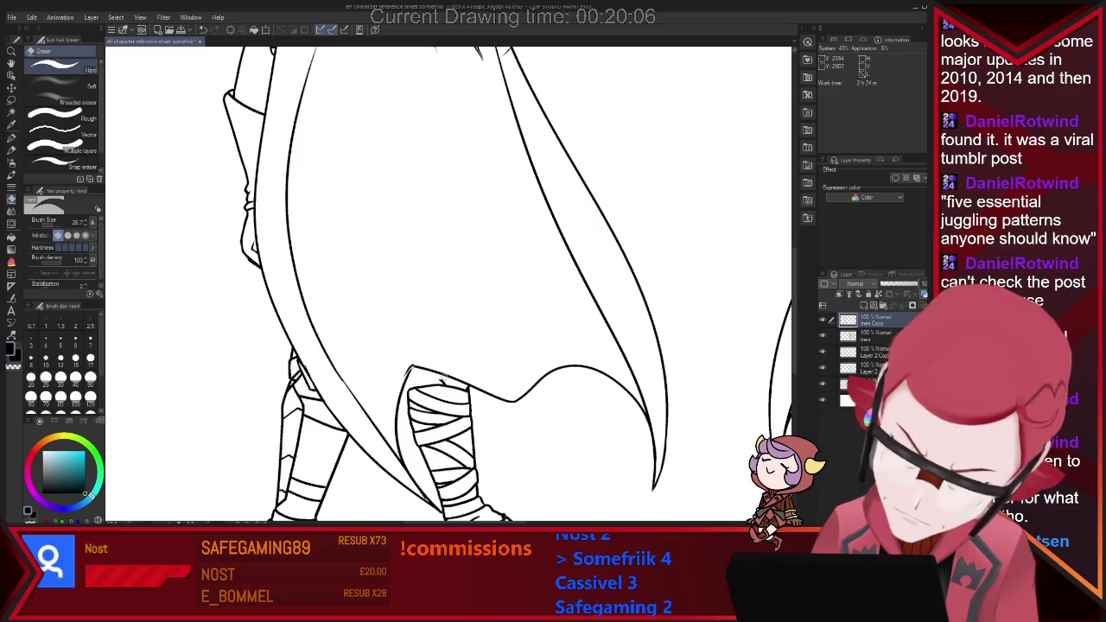
key(p)
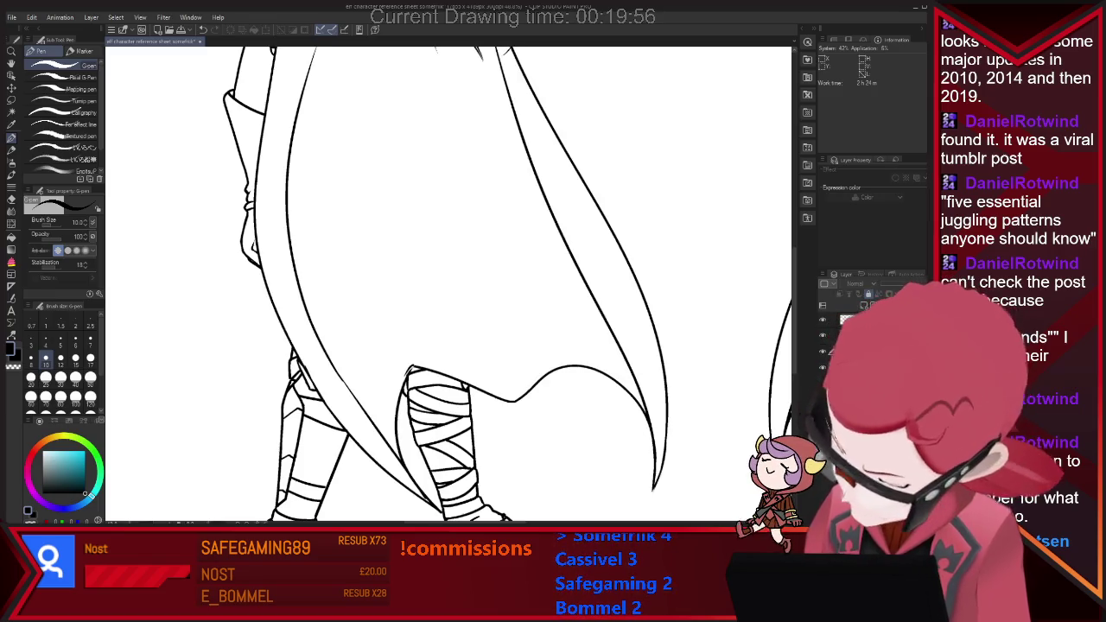
key(e)
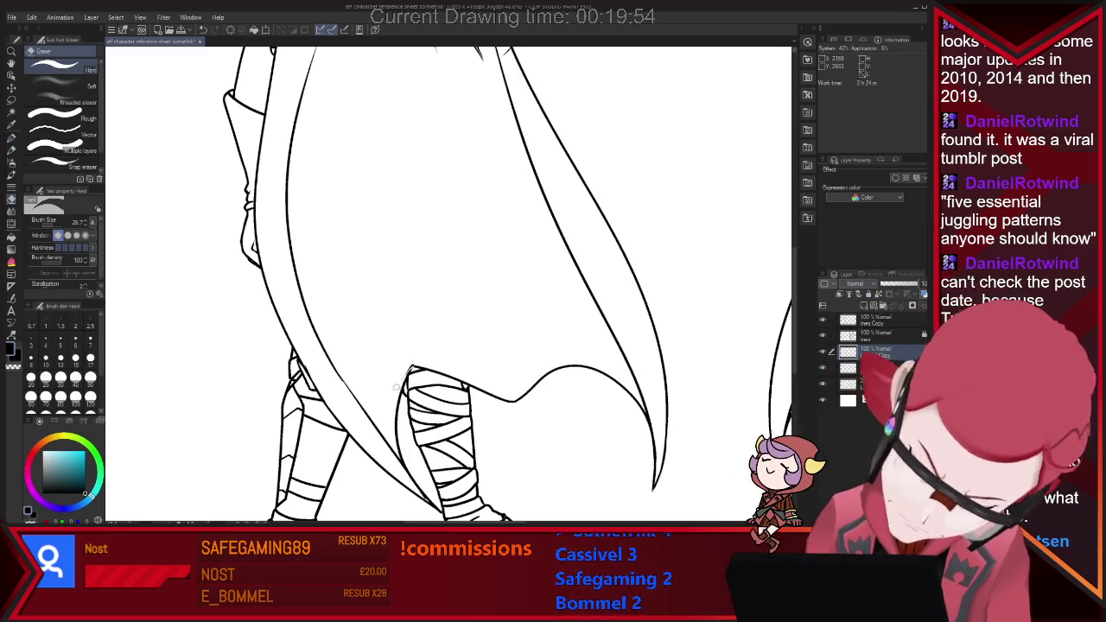
key(p)
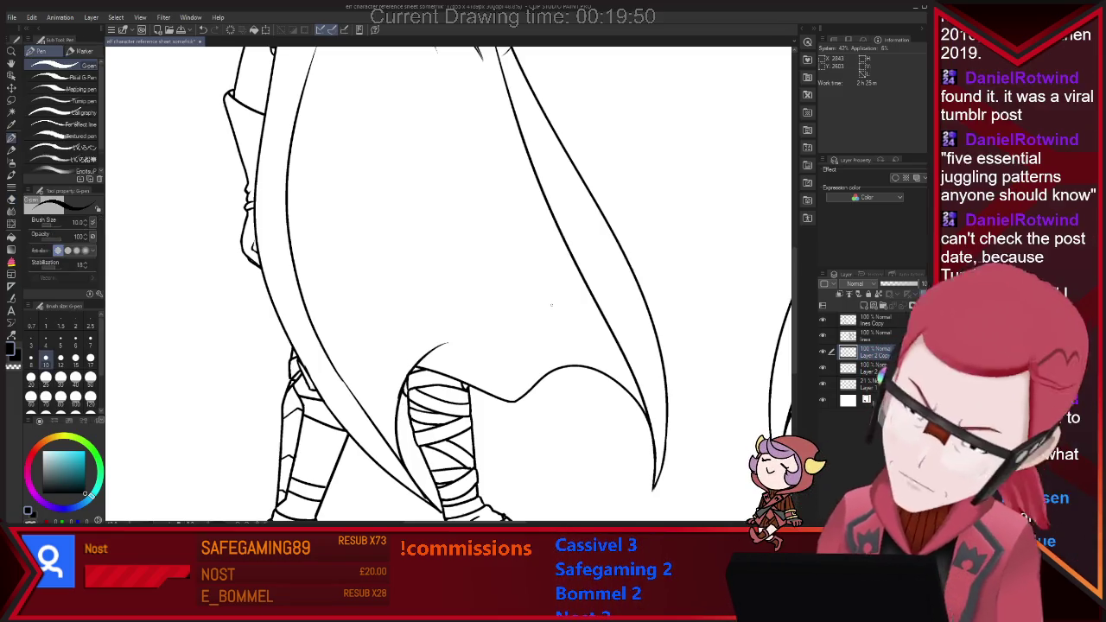
Step: Draw a short hem curve above the leg wrap, trim its tip and erase a stray line near the cape
drag(413, 358, 448, 344)
key(e)
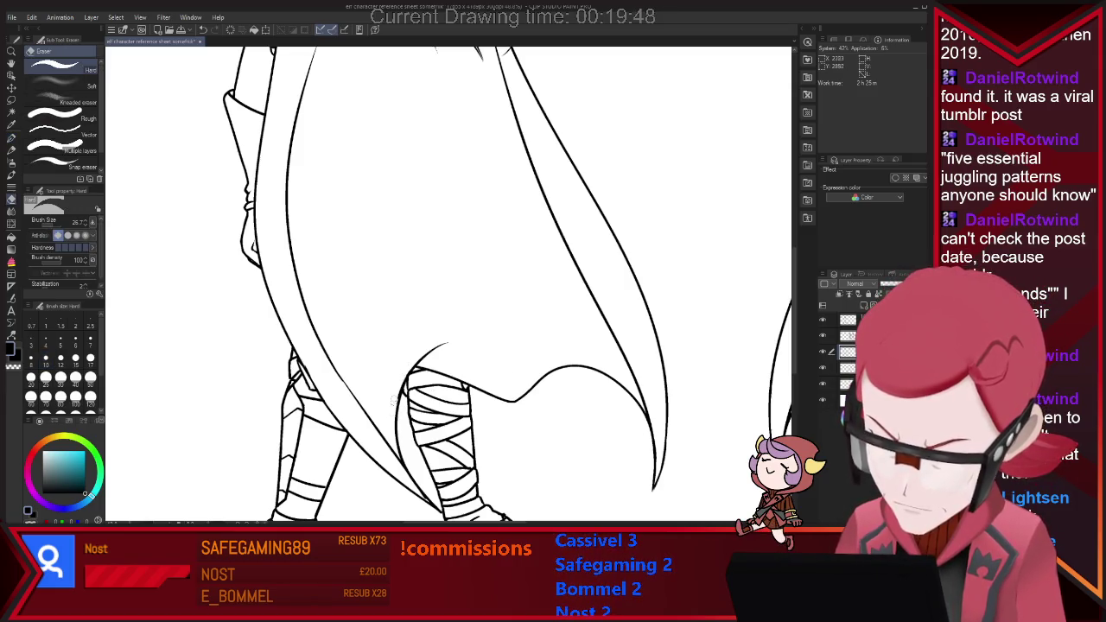
drag(448, 344, 442, 344)
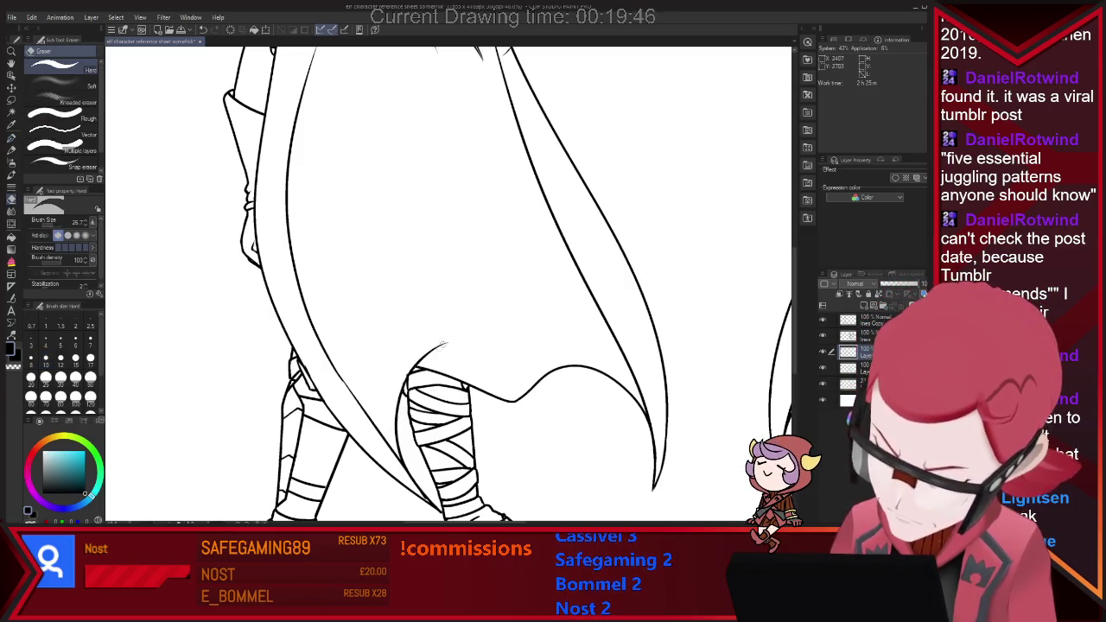
key(p)
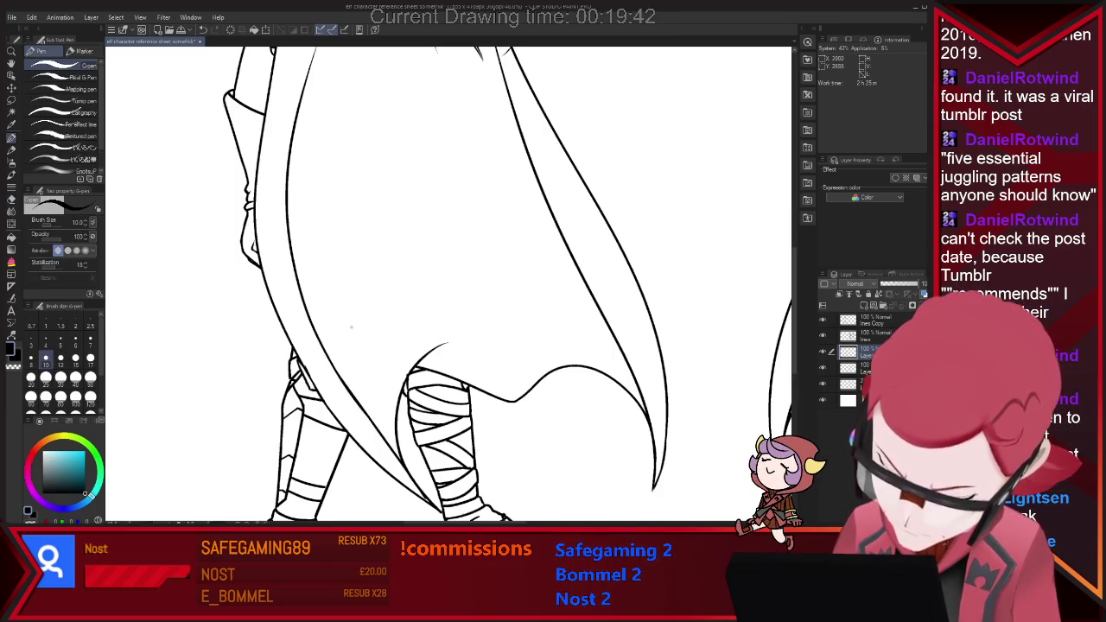
key(e)
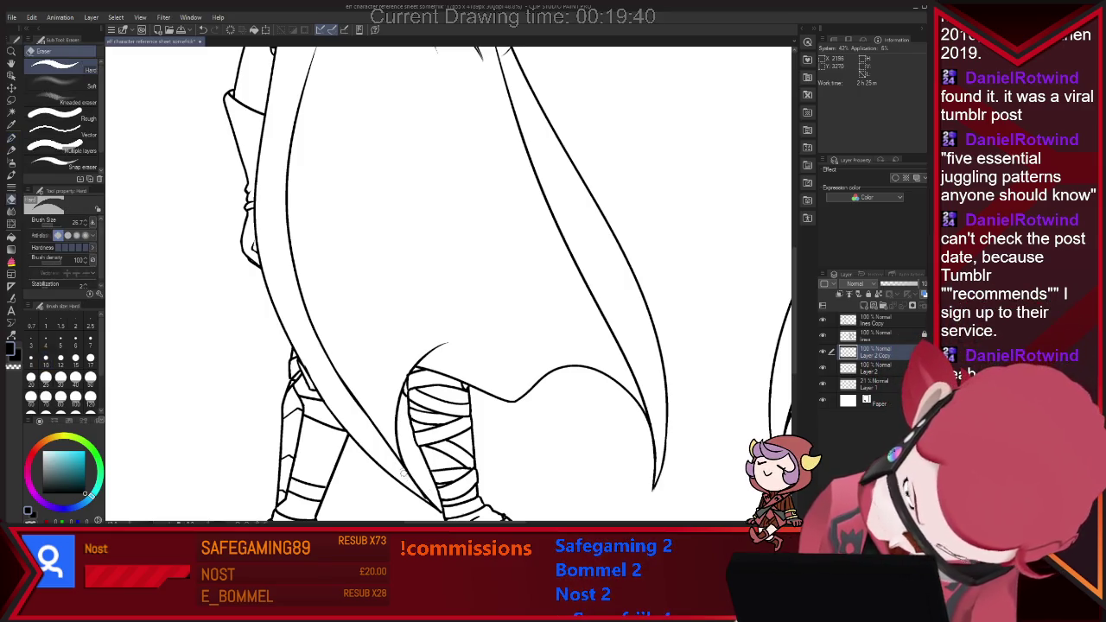
drag(402, 474, 426, 495)
key(p)
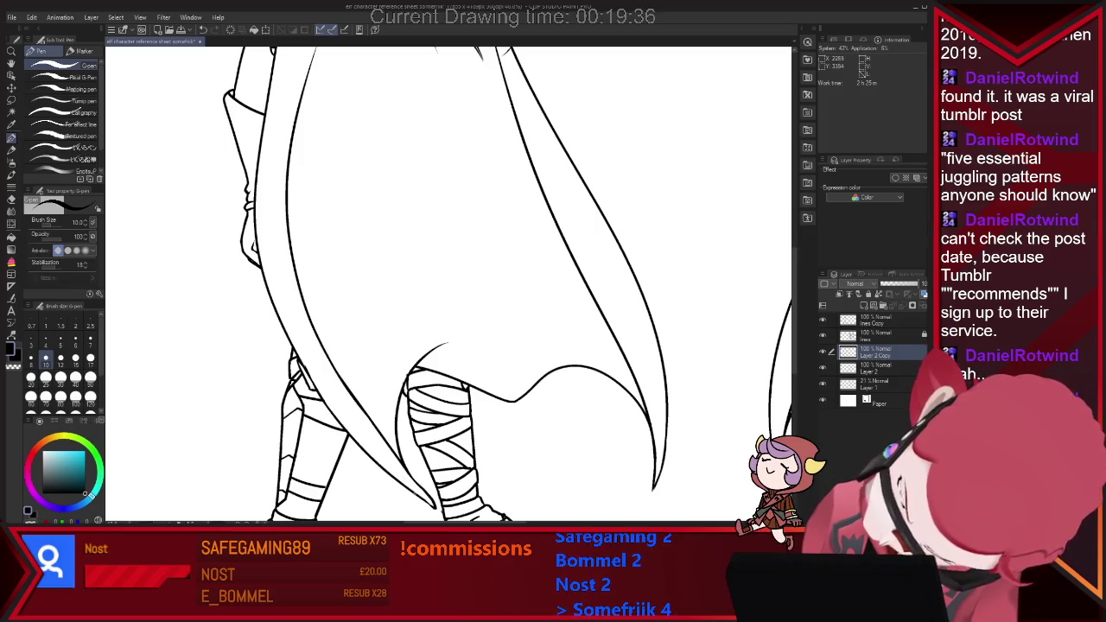
key(ctrl+minus)
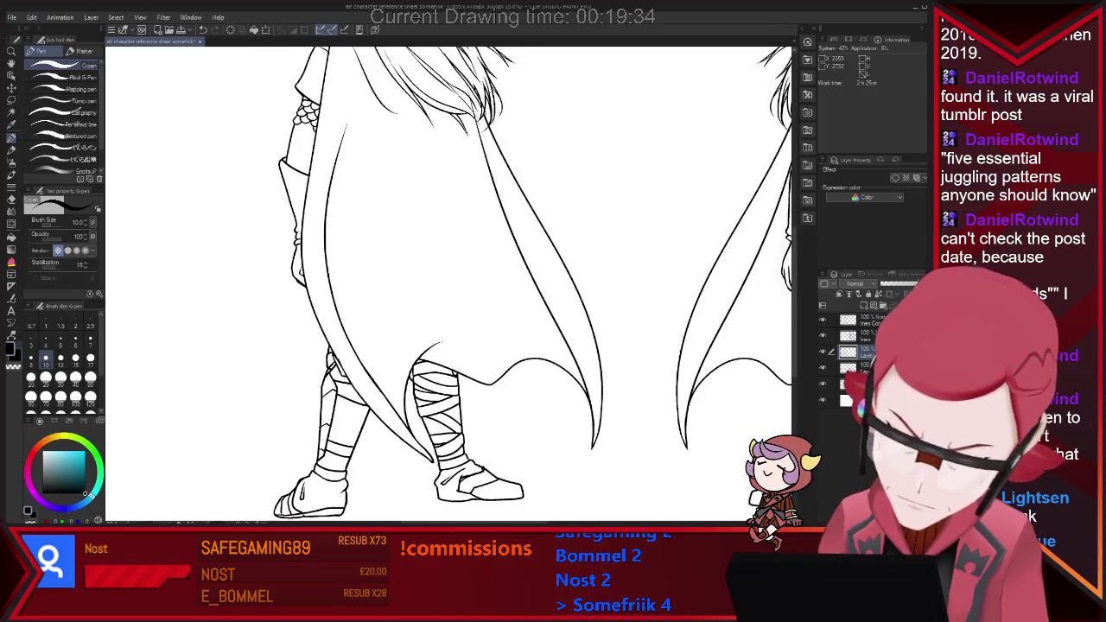
Step: Check the full figures, then erase the stray dot below the back-view right boot
key(ctrl+minus)
key(ctrl+plus)
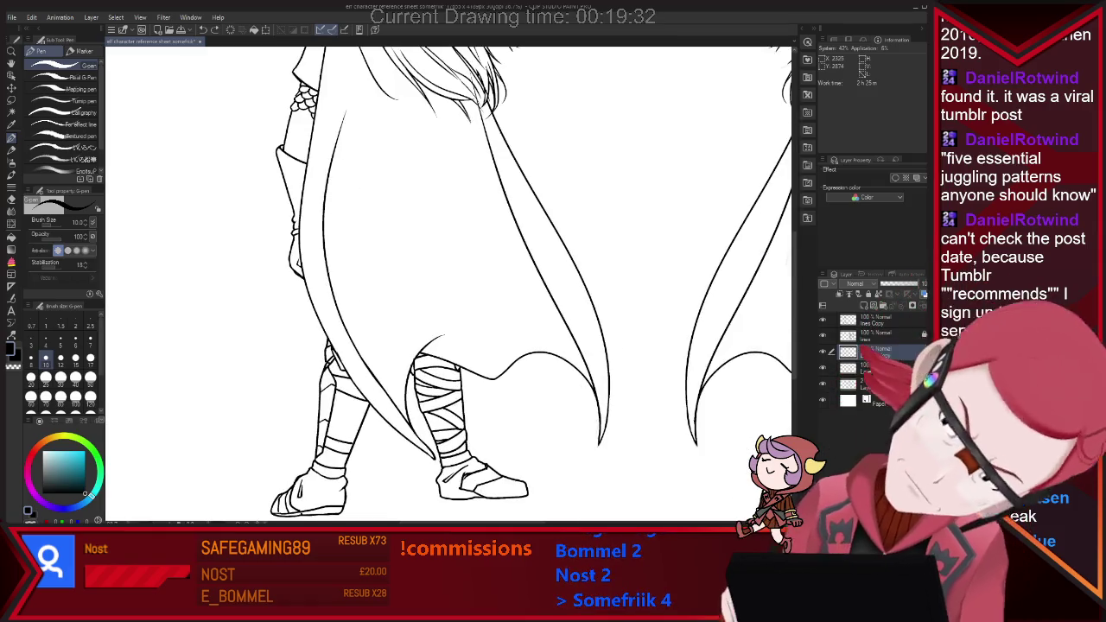
key(e)
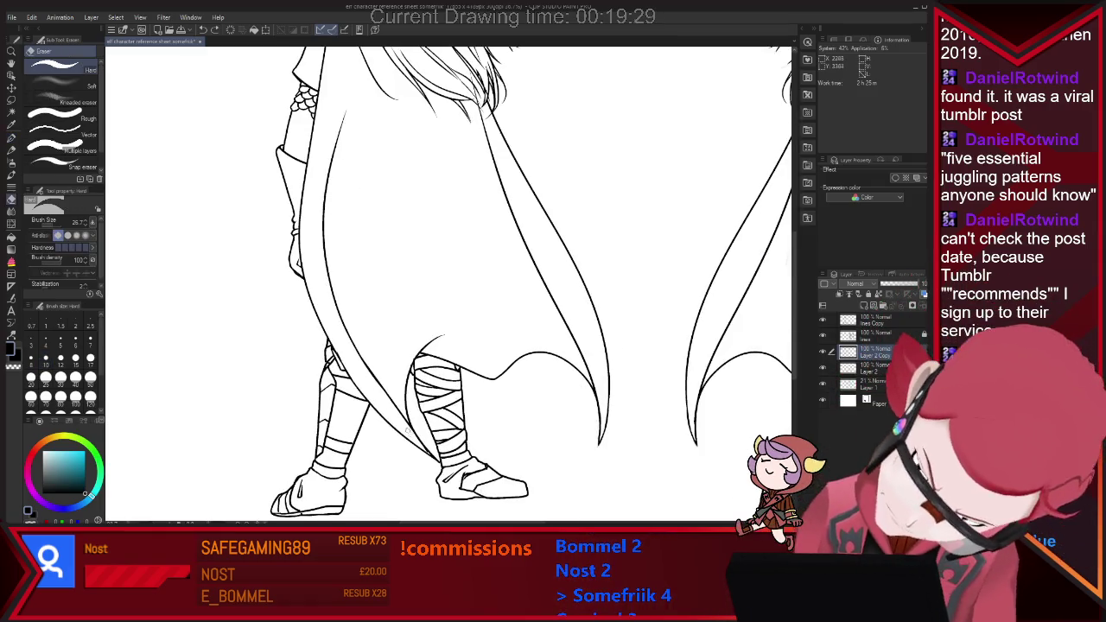
key(p)
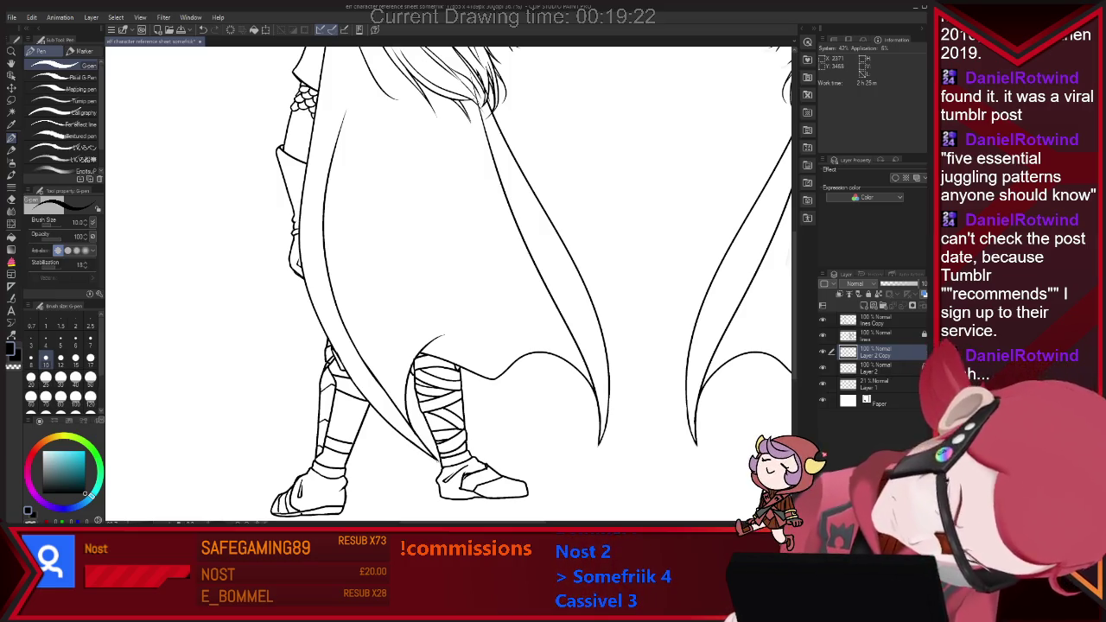
key(e)
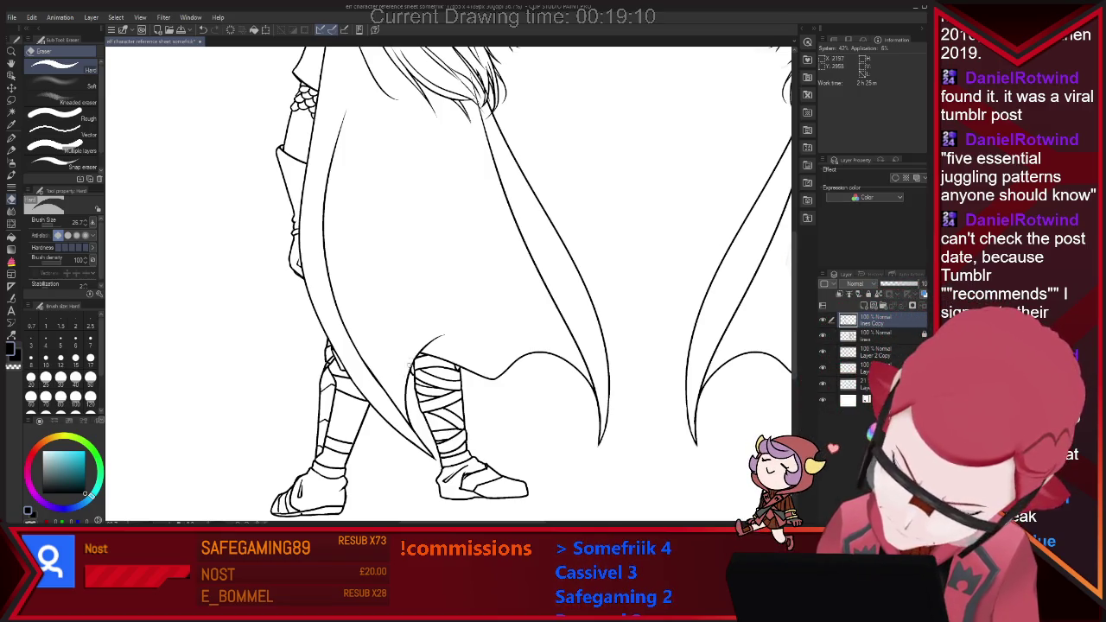
key(ctrl+minus)
scroll(476, 494, up, 1)
scroll(476, 495, up, 3)
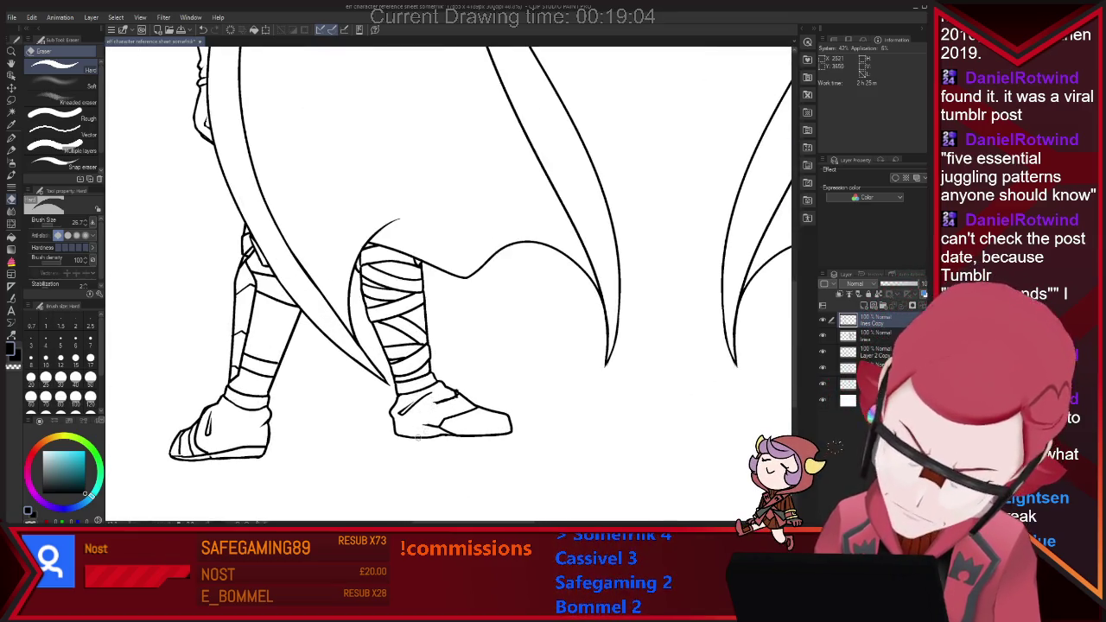
Step: Tidy the lower cape and leg lines, then zoom out to the whole sheet
key(p)
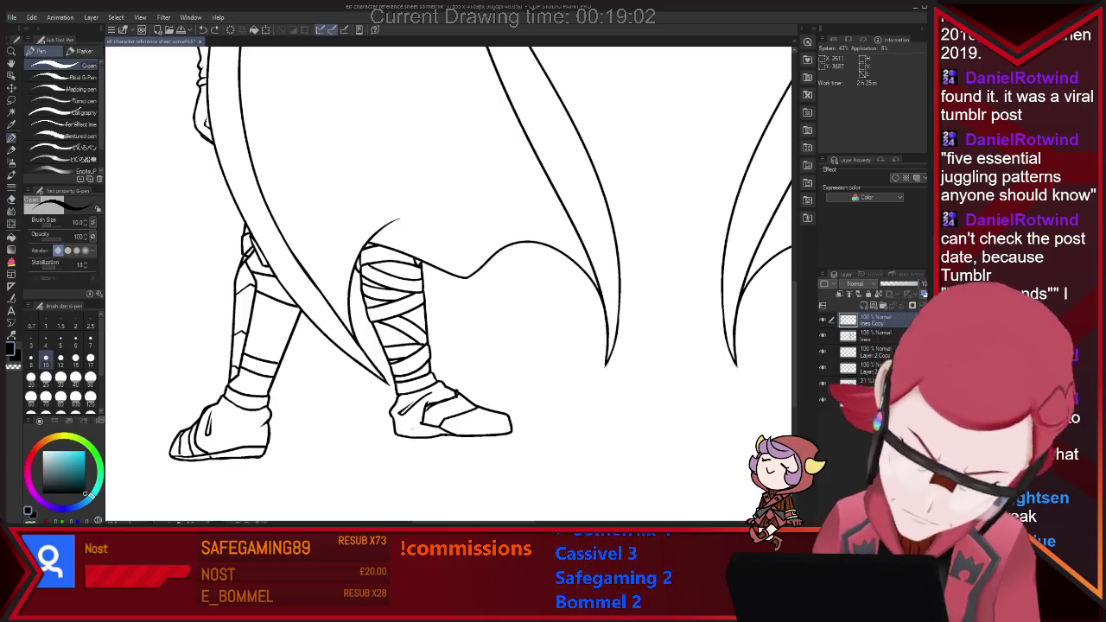
key(e)
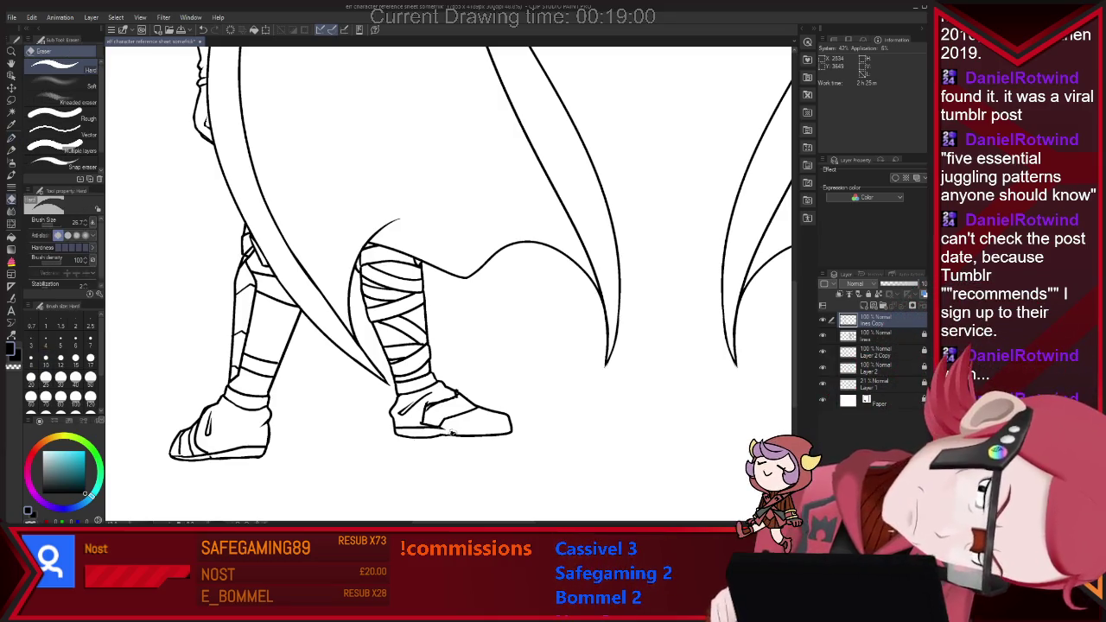
key(p)
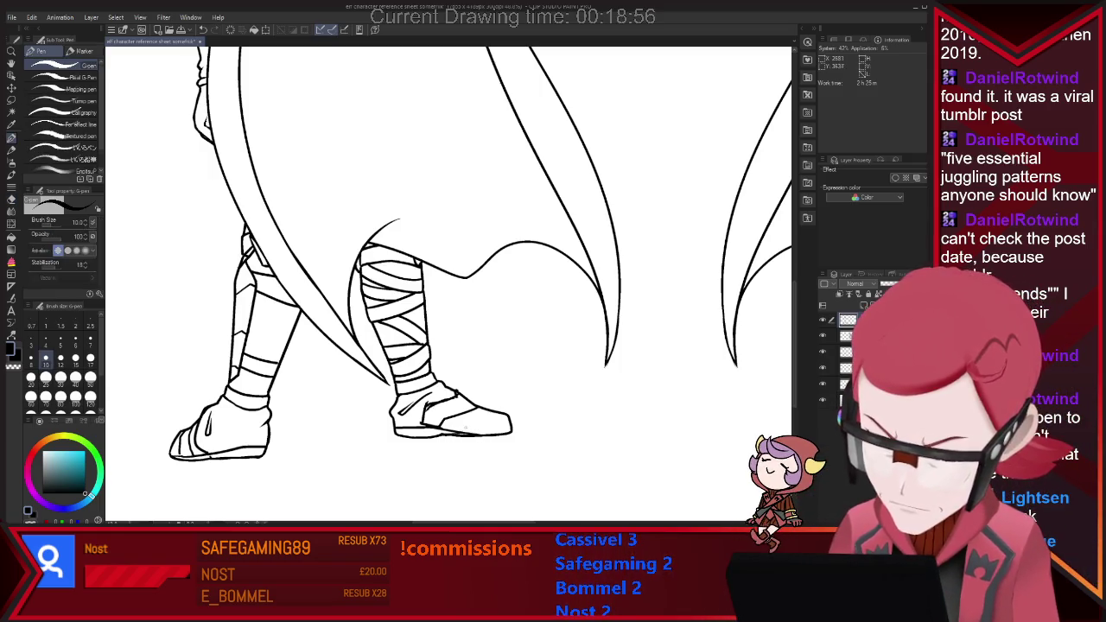
key(e)
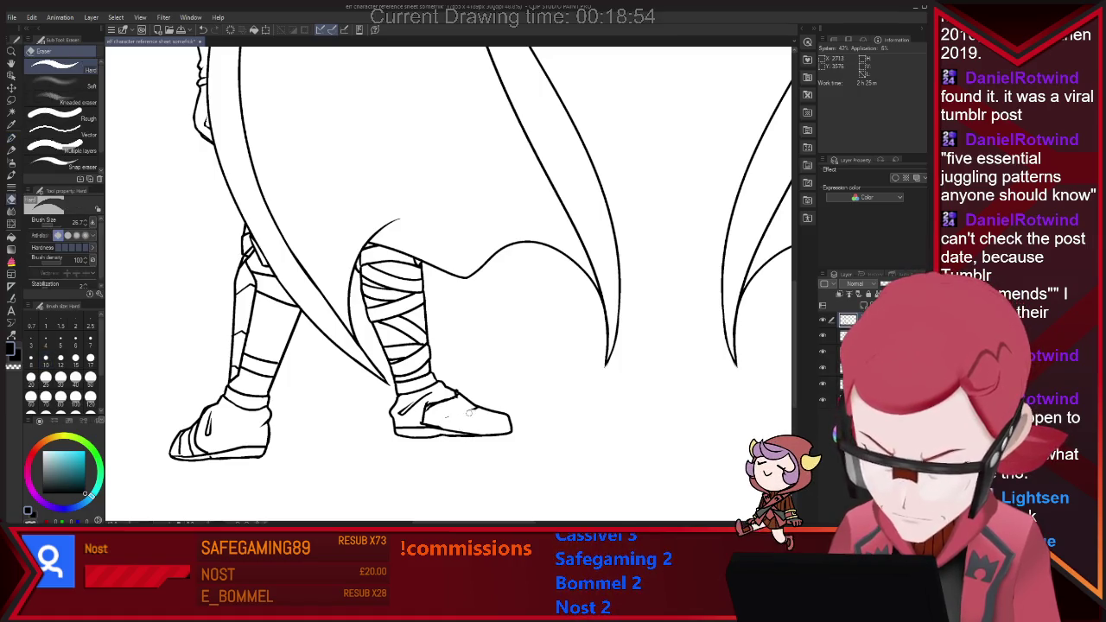
key(p)
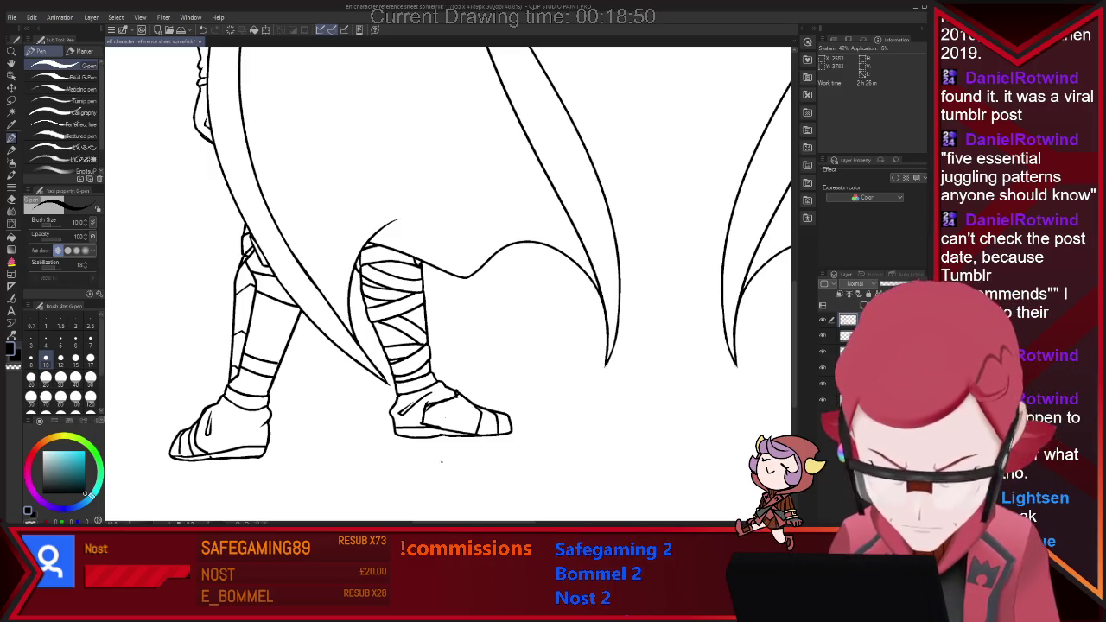
key(e)
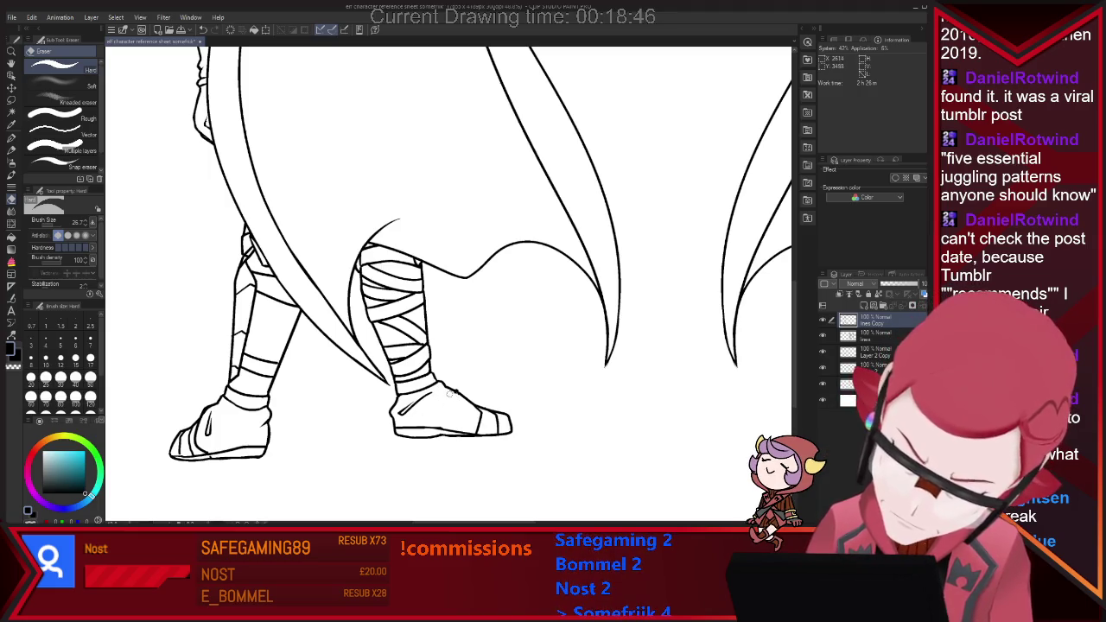
key(p)
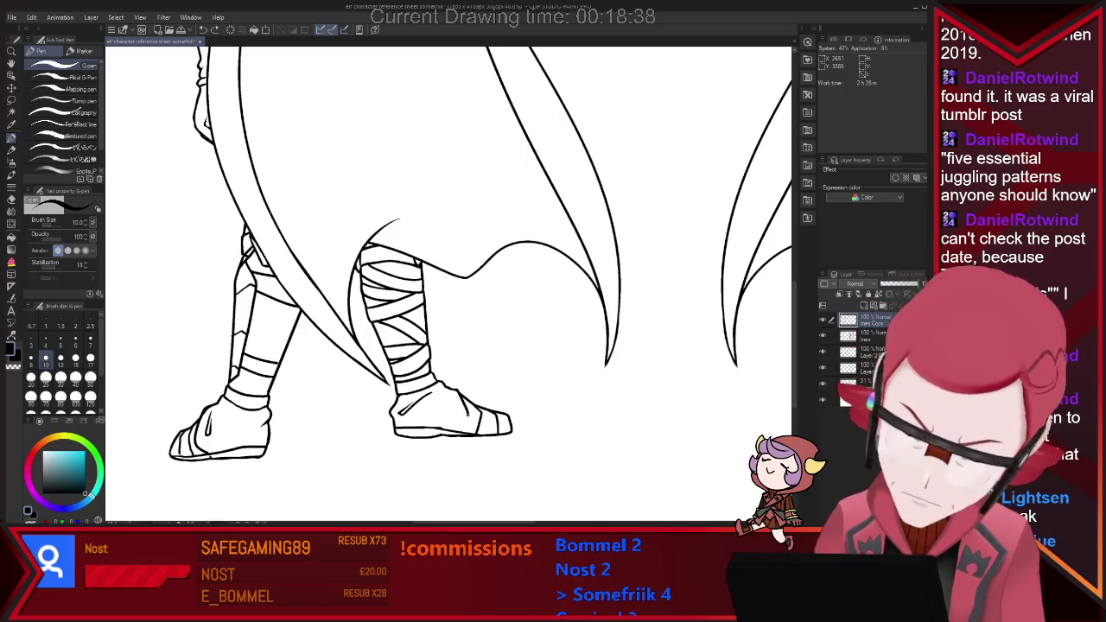
key(e)
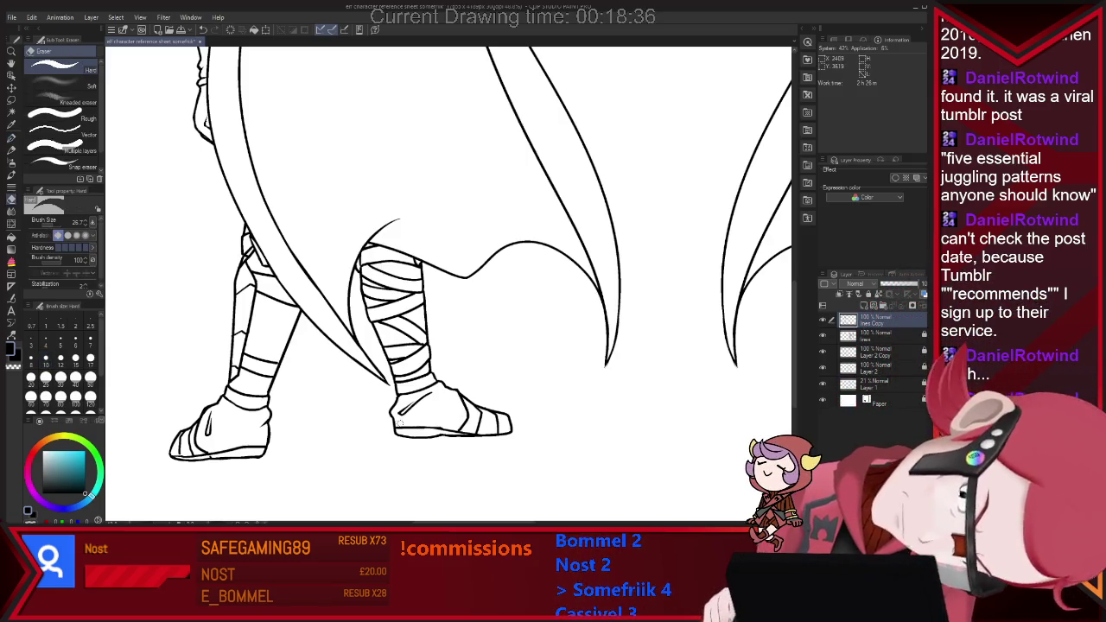
key(p)
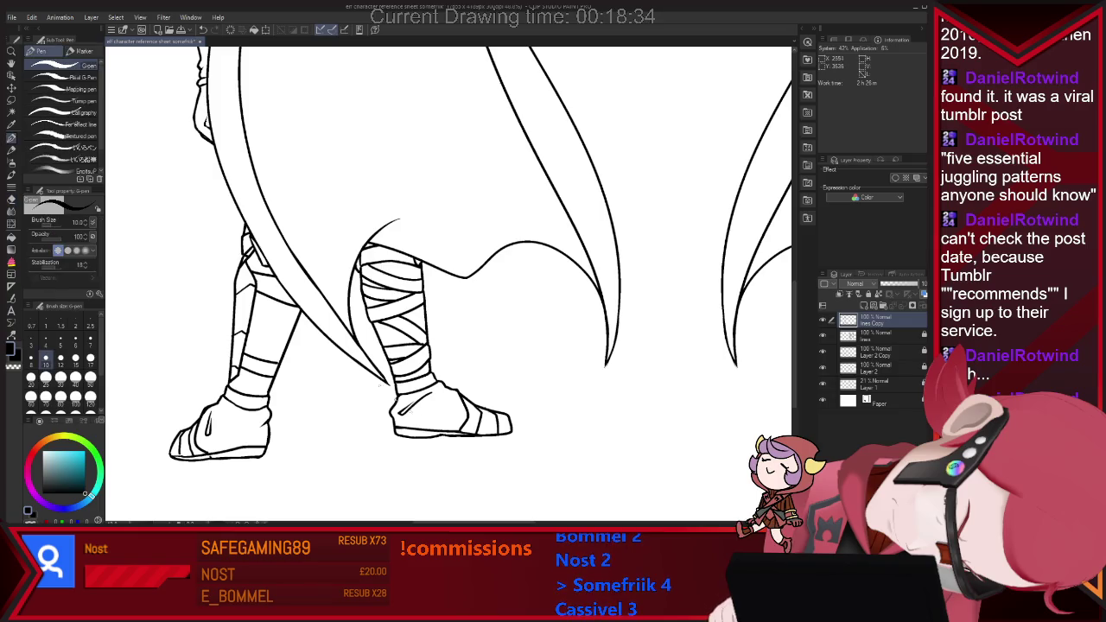
key(e)
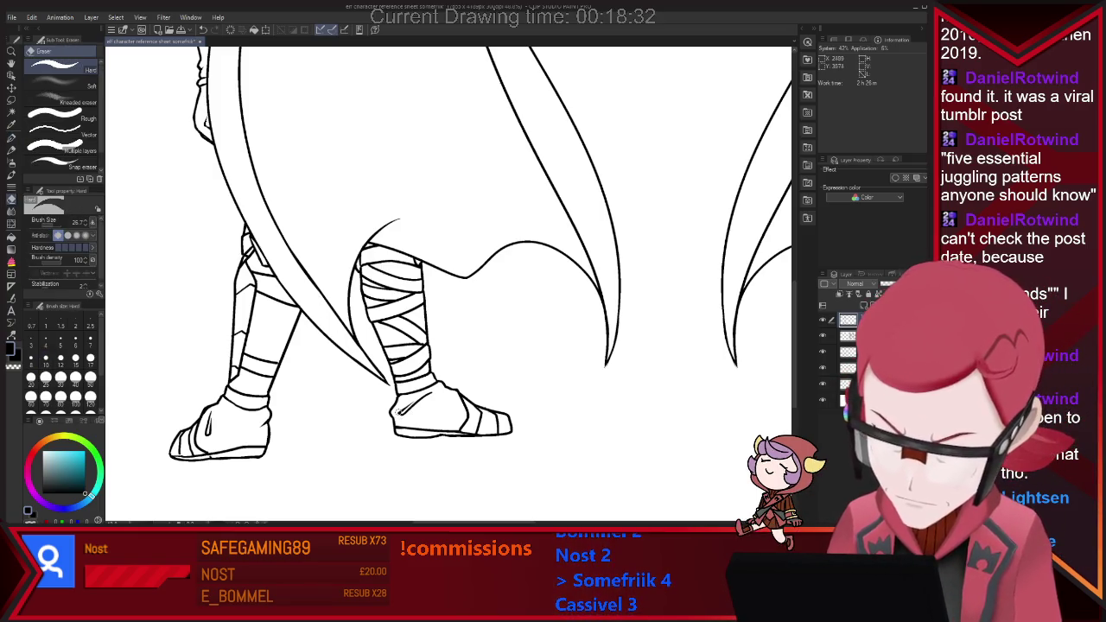
key(p)
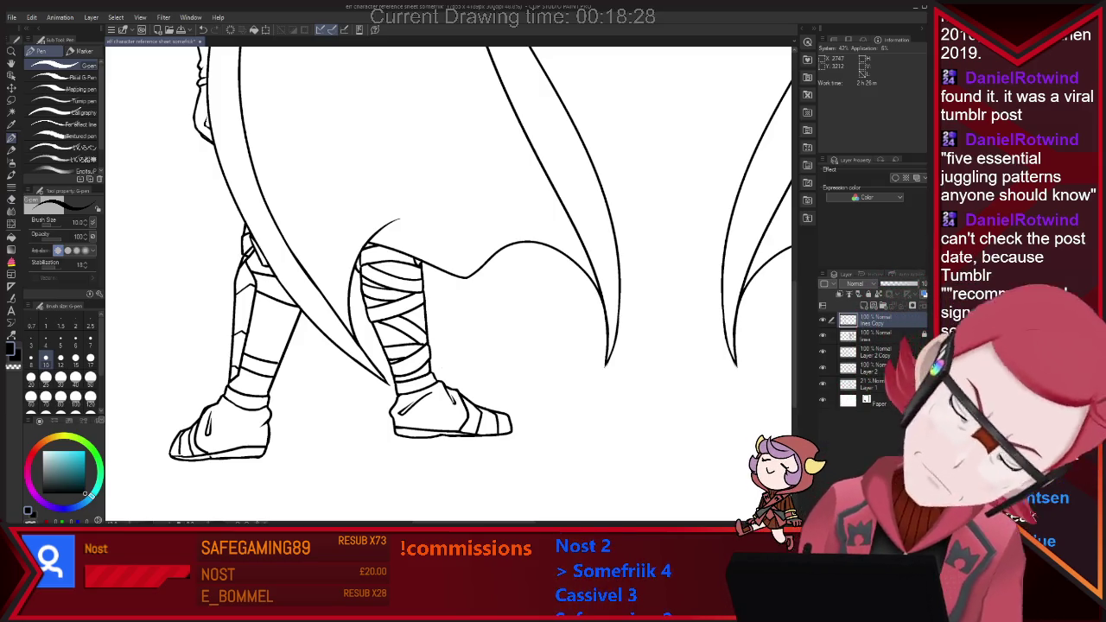
key(ctrl+minus)
key(ctrl+minus)
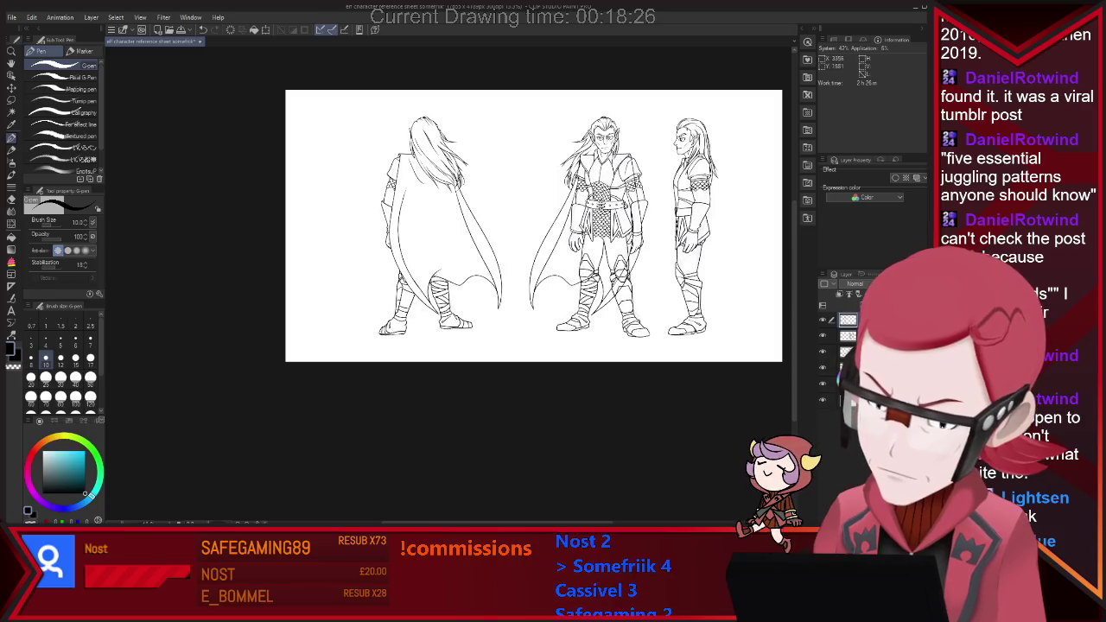
Step: Lasso the back view's left leg and nudge it slightly up and right
key(ctrl+plus)
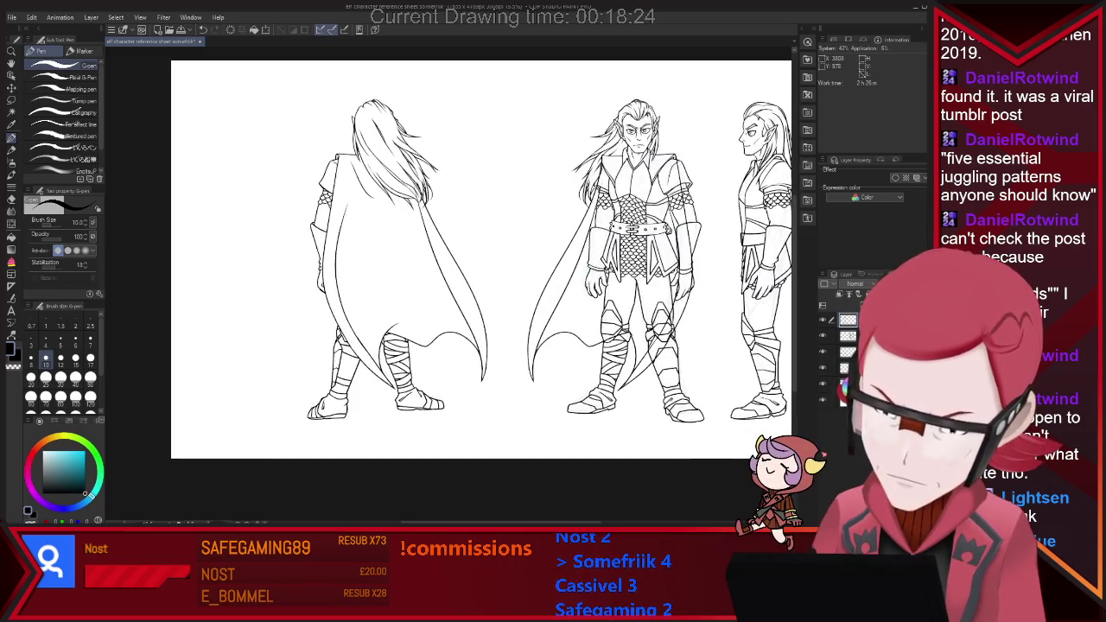
key(ctrl+plus)
key(m)
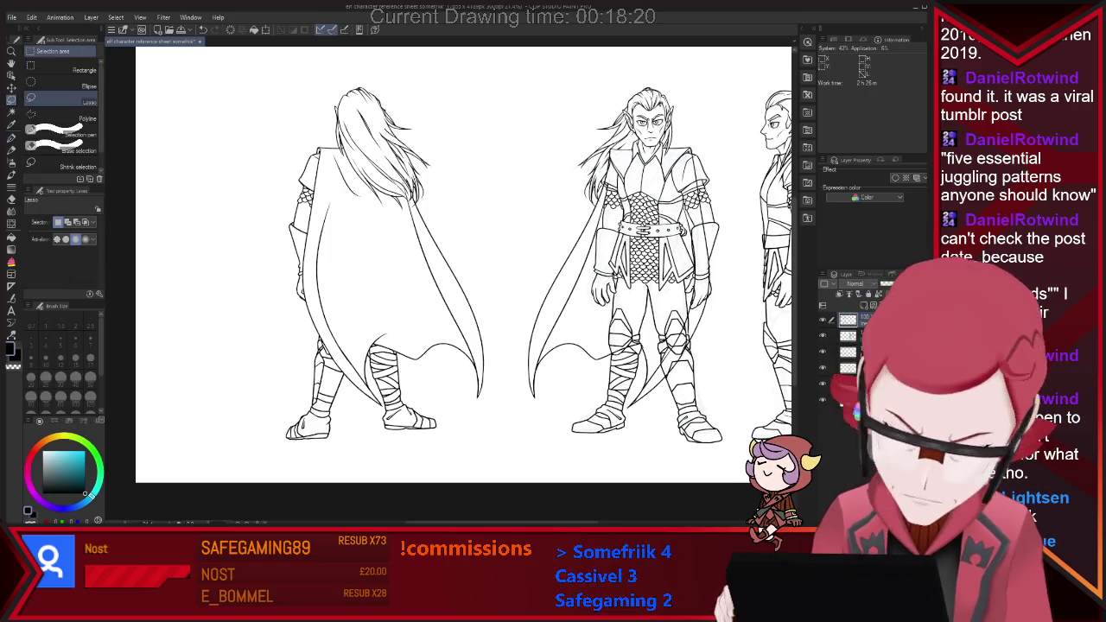
drag(269, 445, 340, 463)
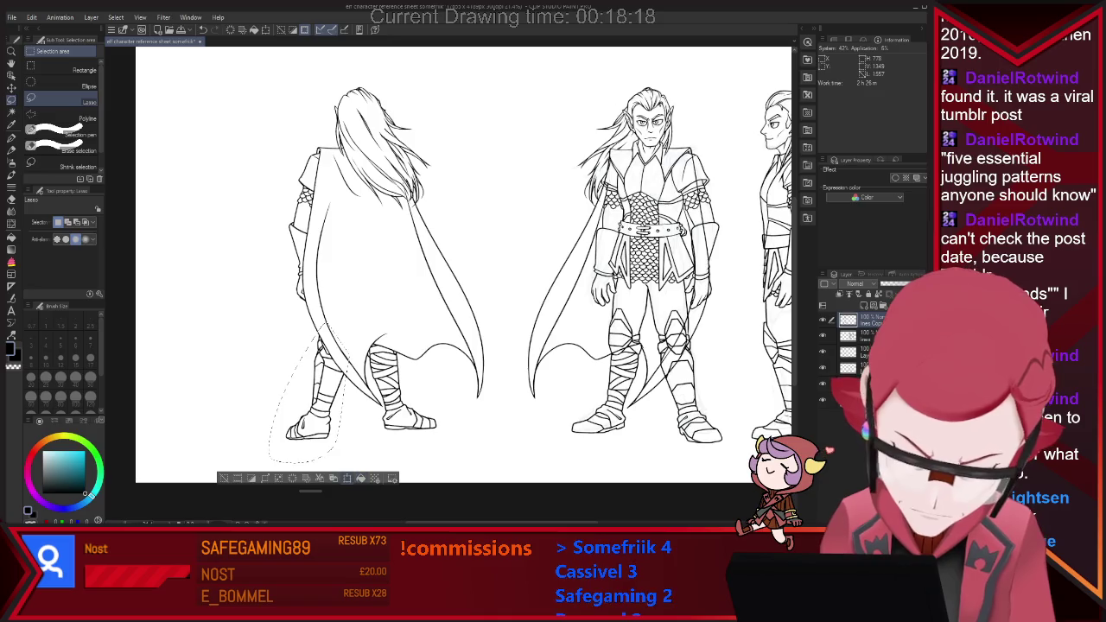
key(ctrl+t)
drag(311, 389, 312, 387)
key(Return)
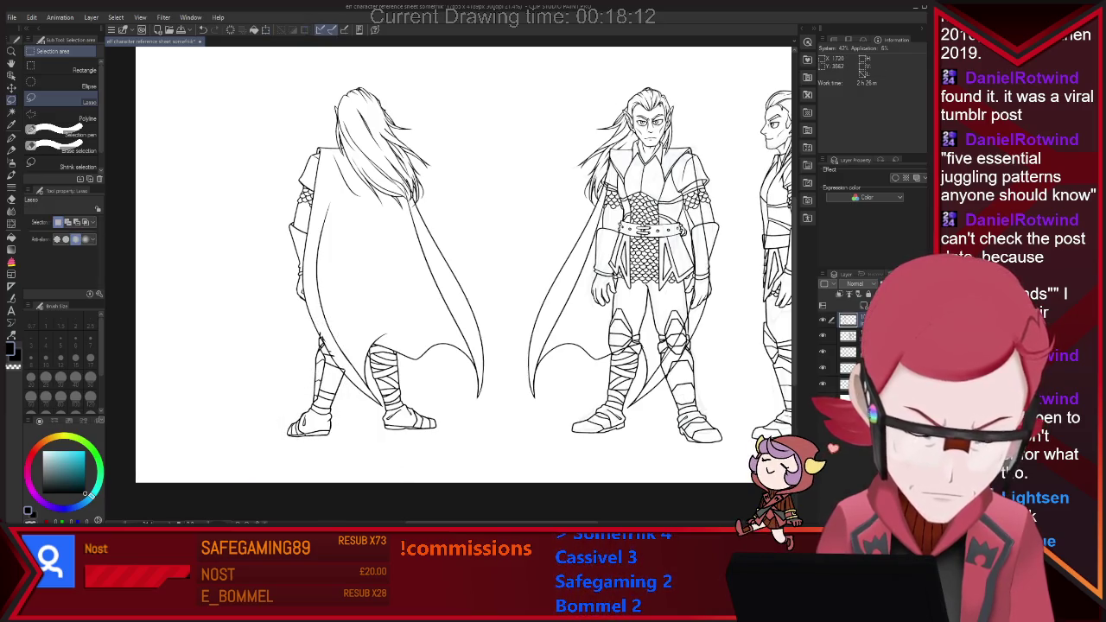
Step: Lasso the other lower leg, shift it a few pixels left, commit and deselect
drag(363, 339, 370, 328)
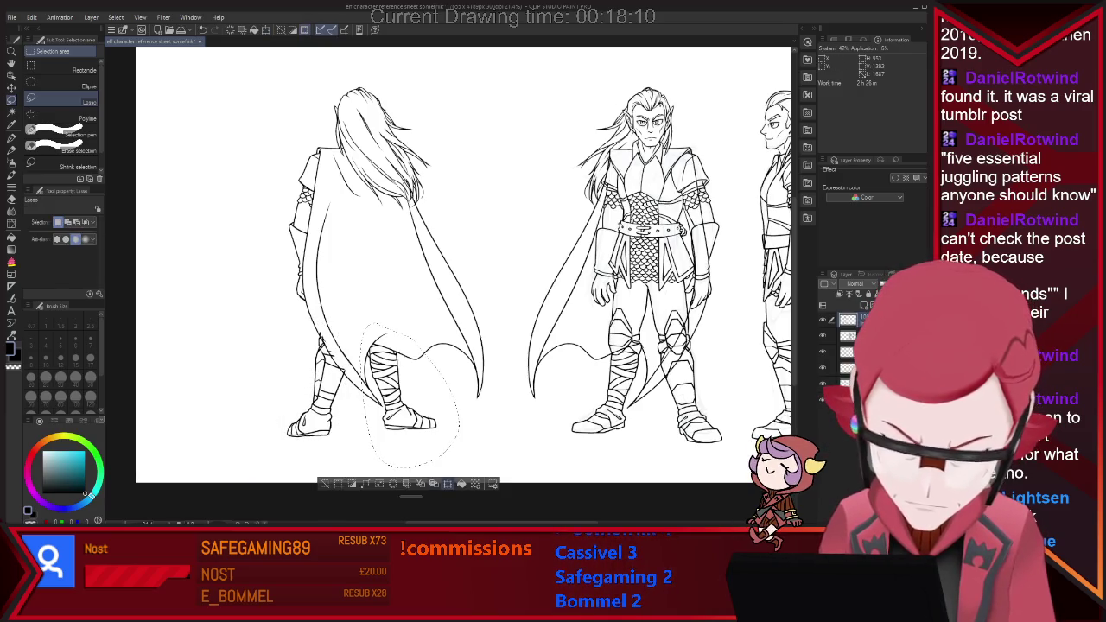
key(ctrl+t)
key(Right)
key(Right)
key(Left)
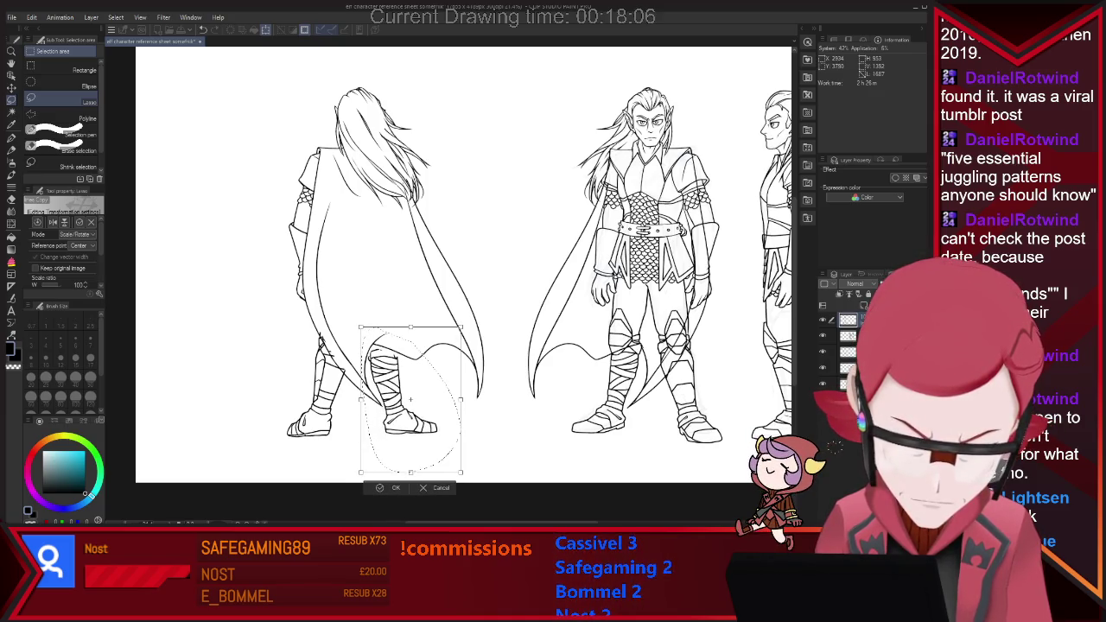
key(Left)
key(Left)
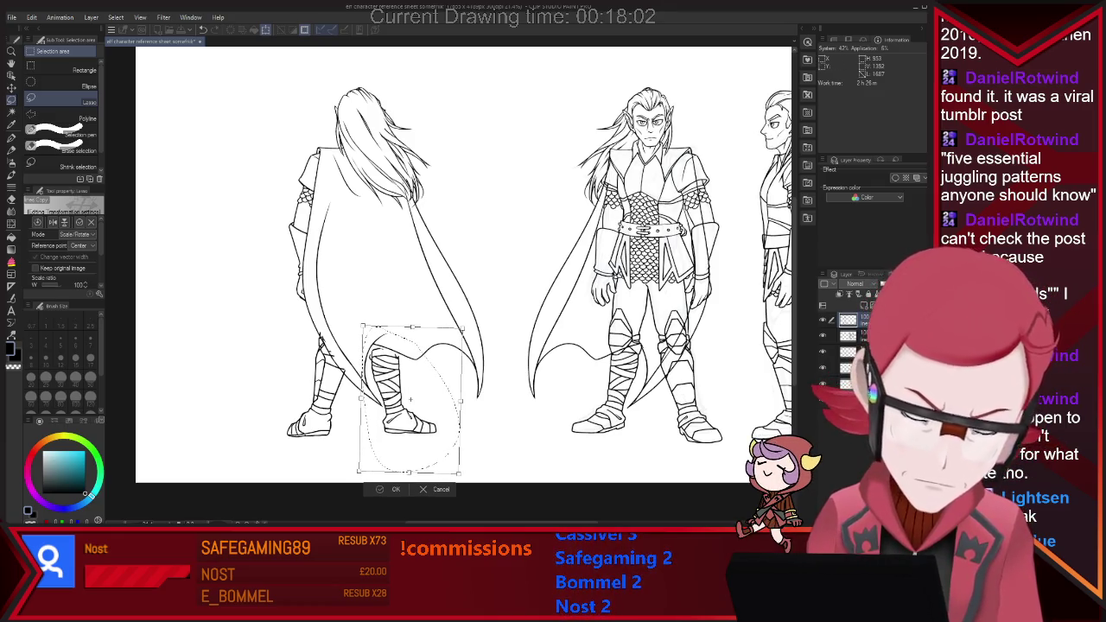
key(Return)
key(ctrl+d)
key(e)
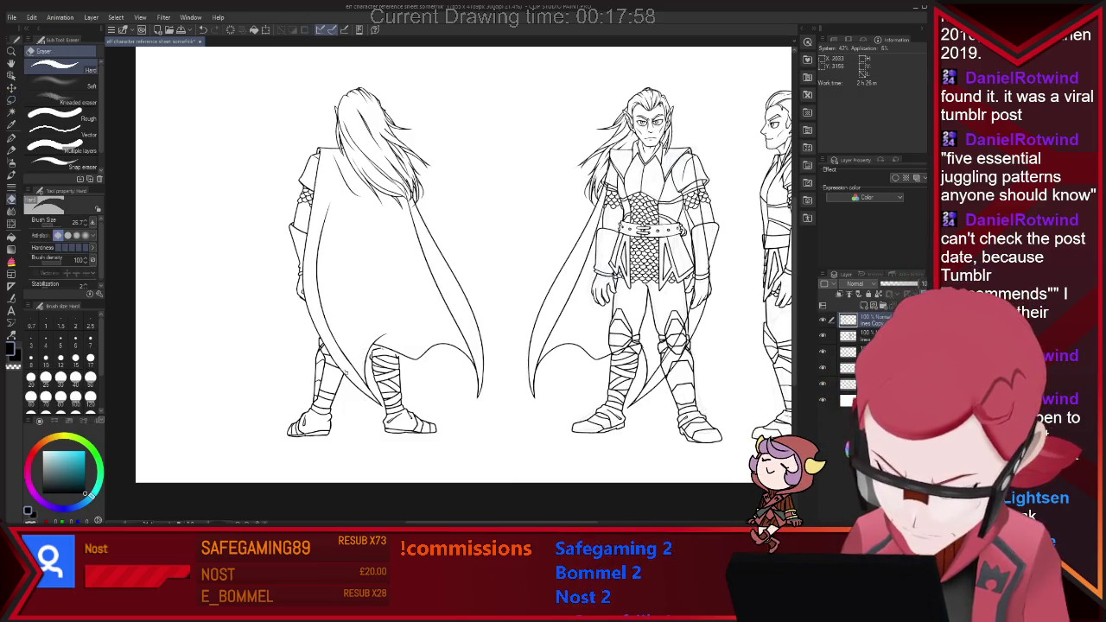
scroll(387, 338, up, 3)
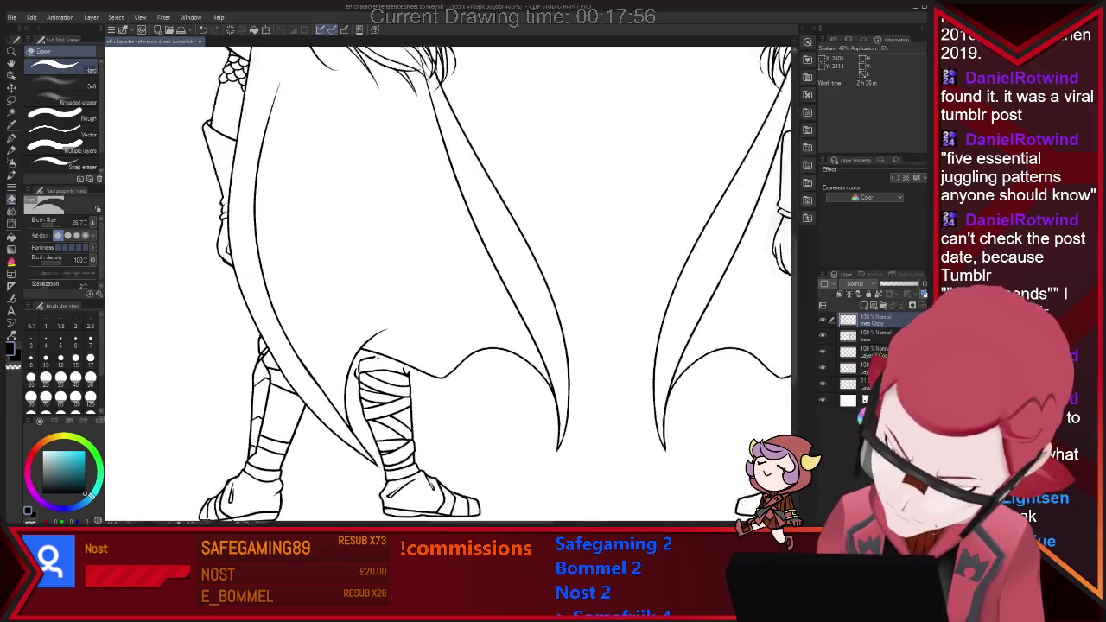
key(p)
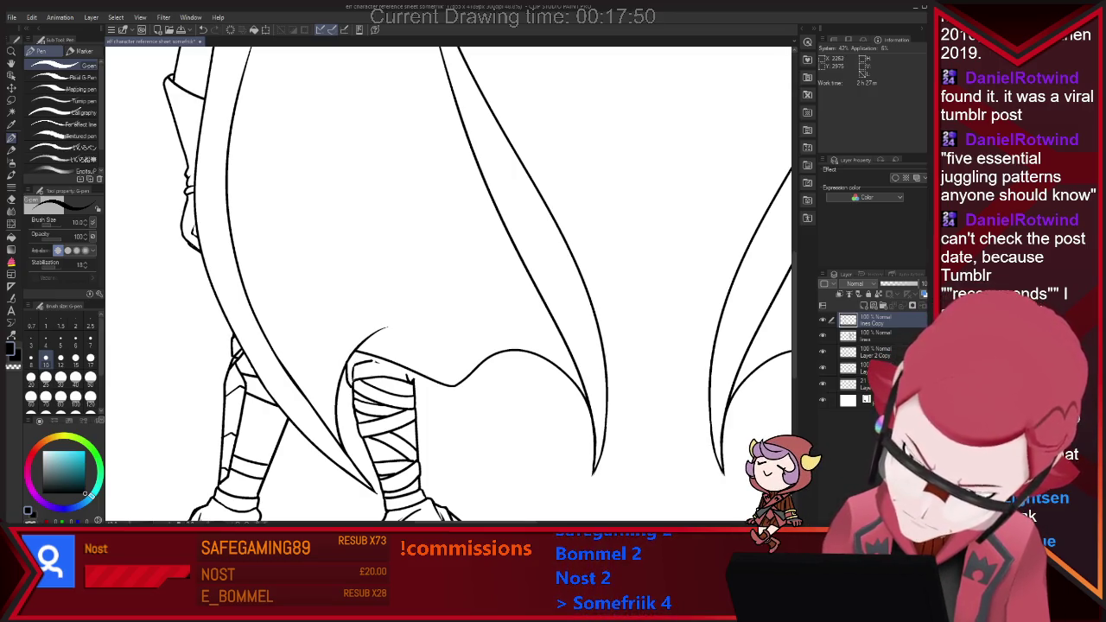
key(e)
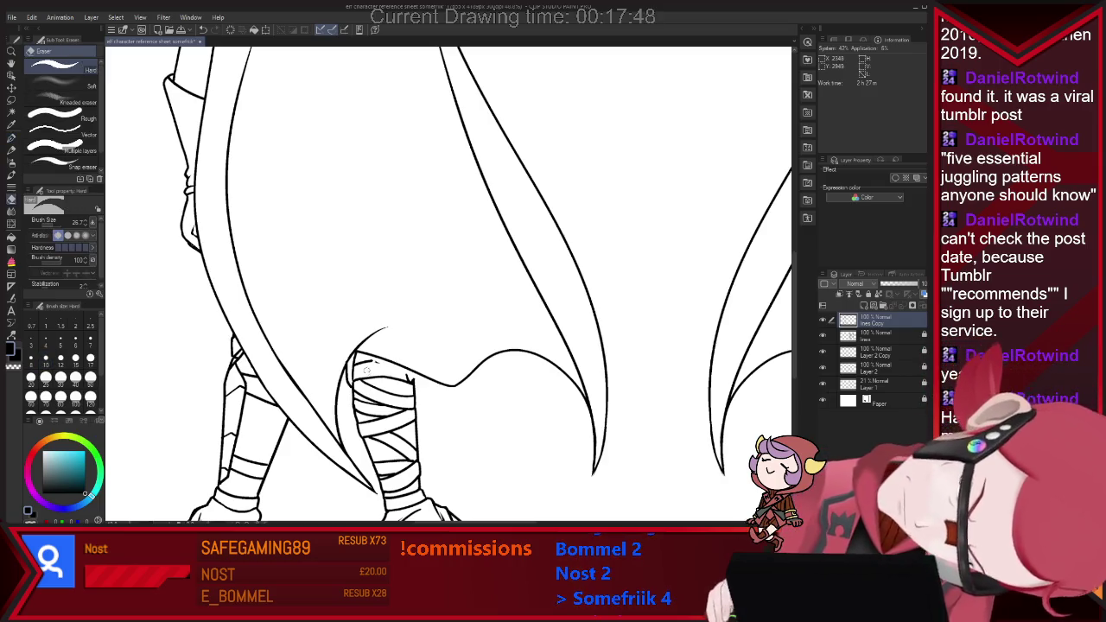
key(p)
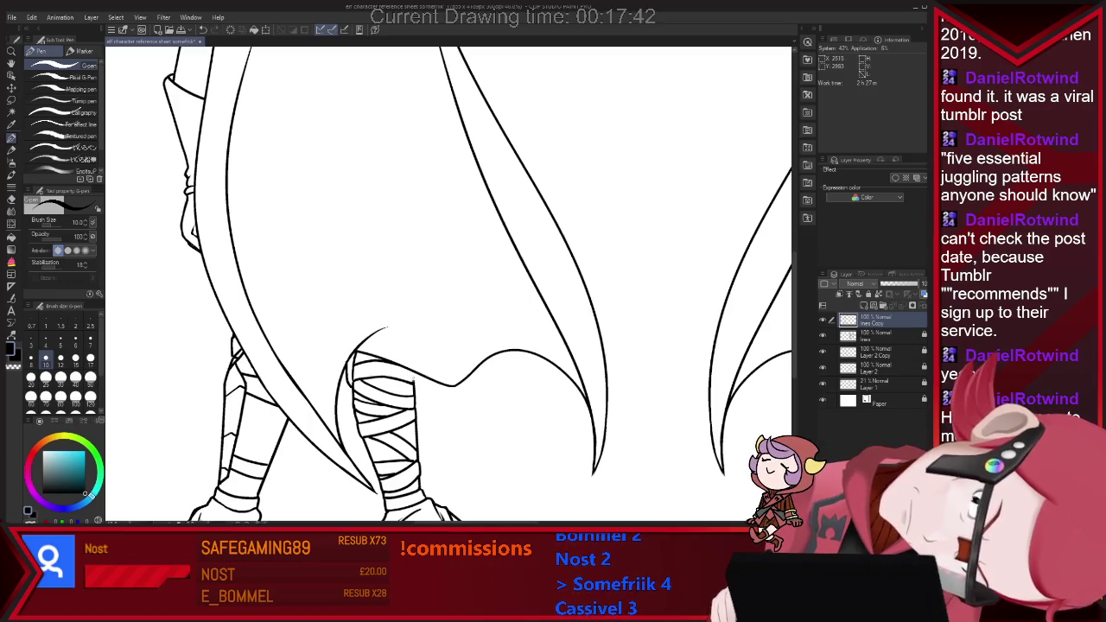
scroll(409, 306, down, 2)
scroll(409, 307, down, 2)
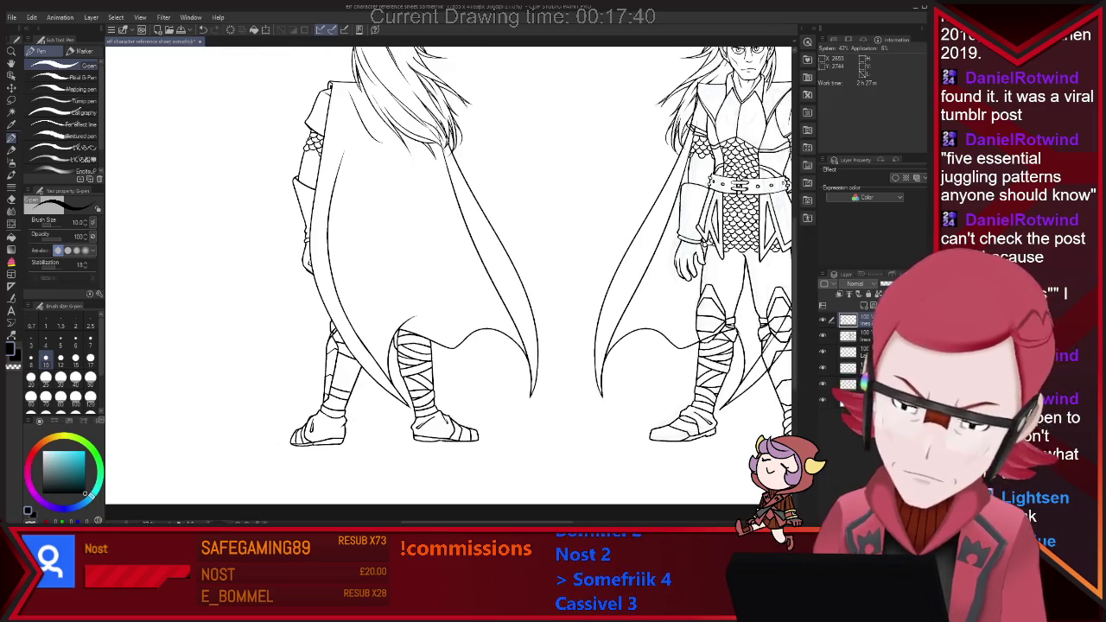
Step: Switch to the Eraser and enlarge its size to 73.7
scroll(410, 307, down, 2)
scroll(562, 250, down, 1)
scroll(561, 251, down, 1)
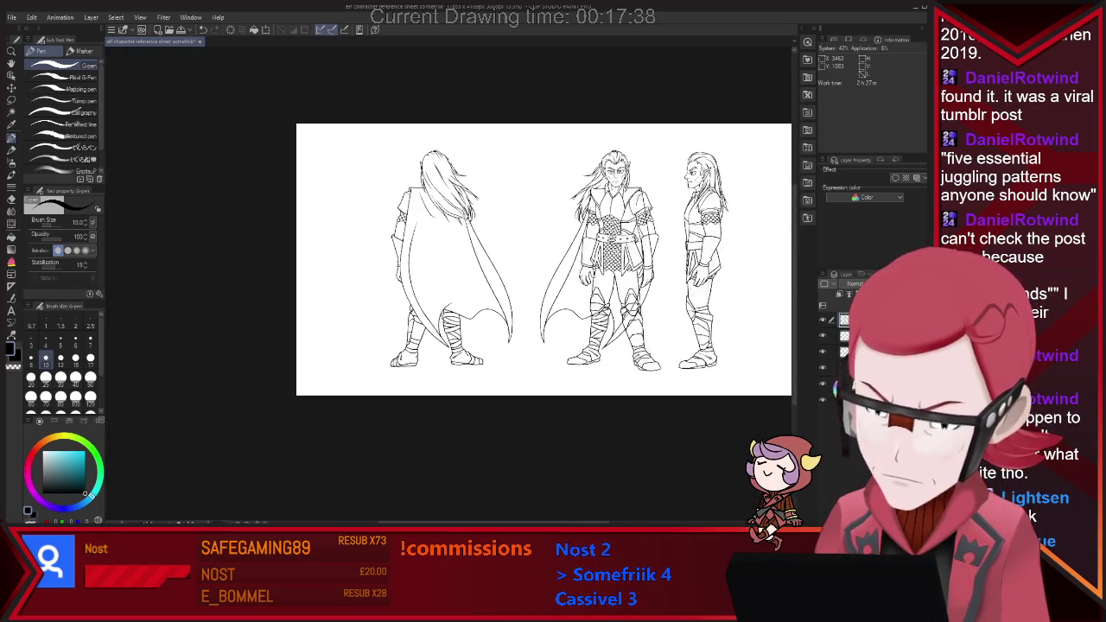
scroll(448, 283, up, 1)
key(e)
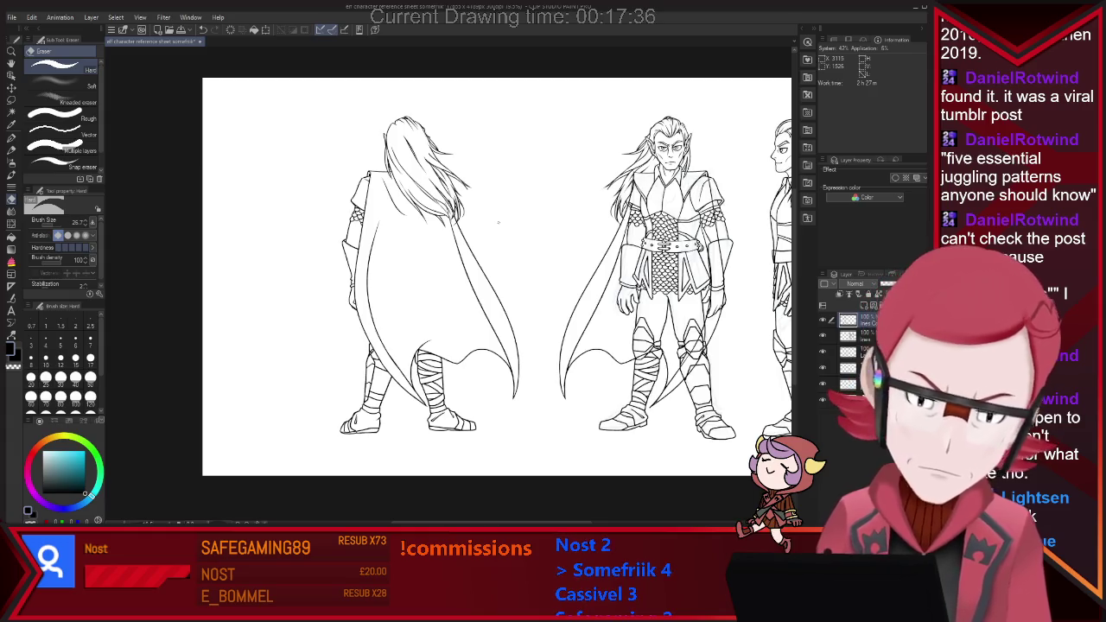
drag(447, 283, 370, 248)
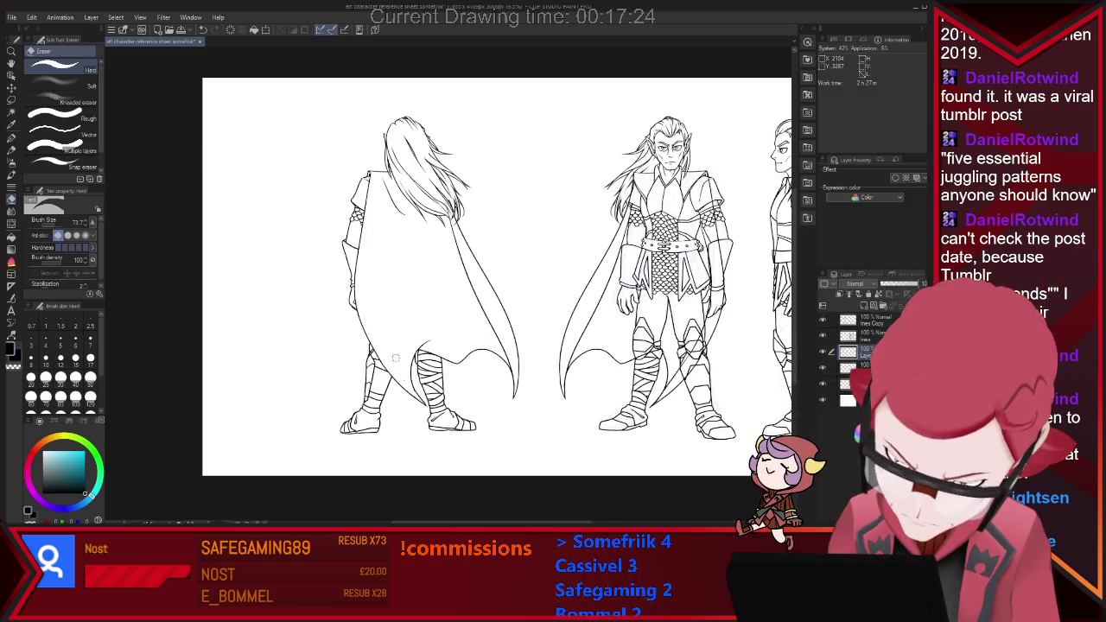
Step: Ink a new fold line on the back-view cape, redrawing it once
key(p)
drag(416, 242, 383, 396)
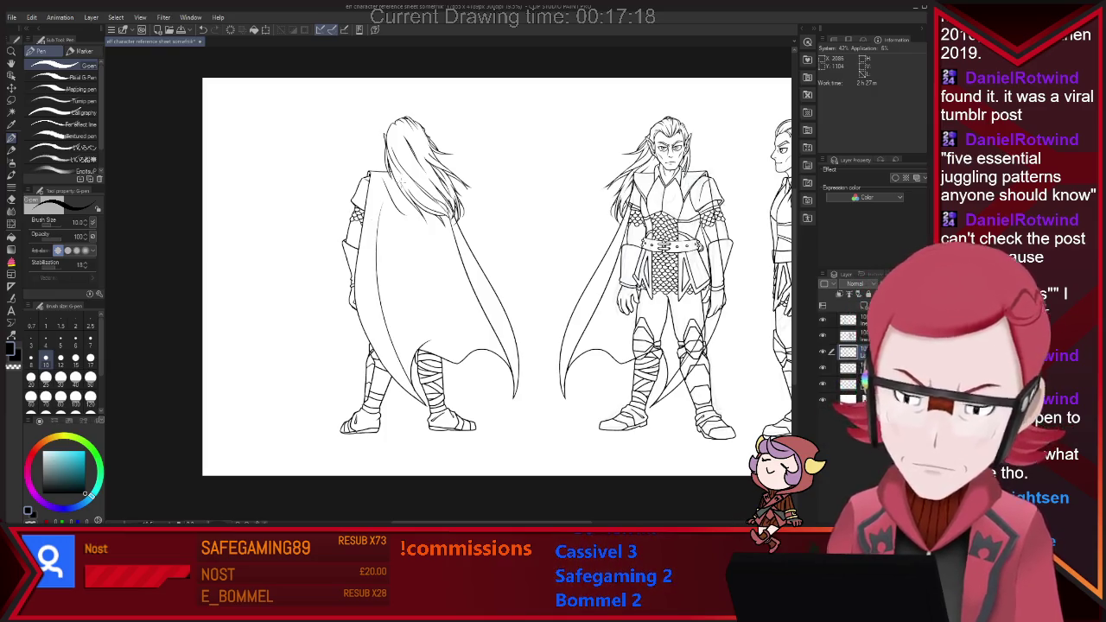
key(ctrl+z)
drag(415, 232, 383, 390)
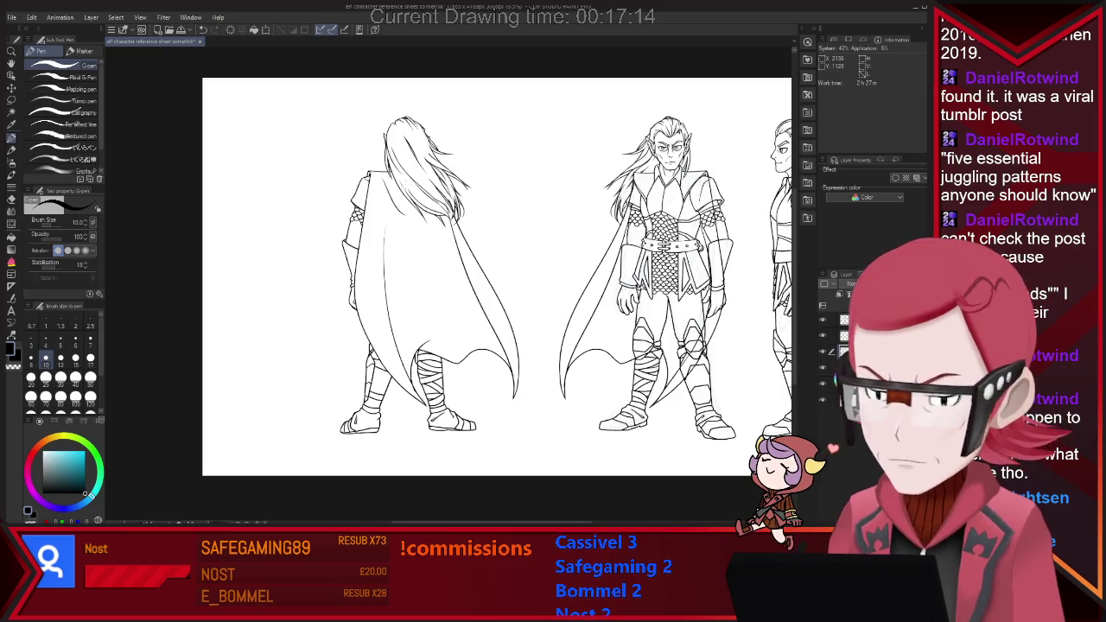
key(e)
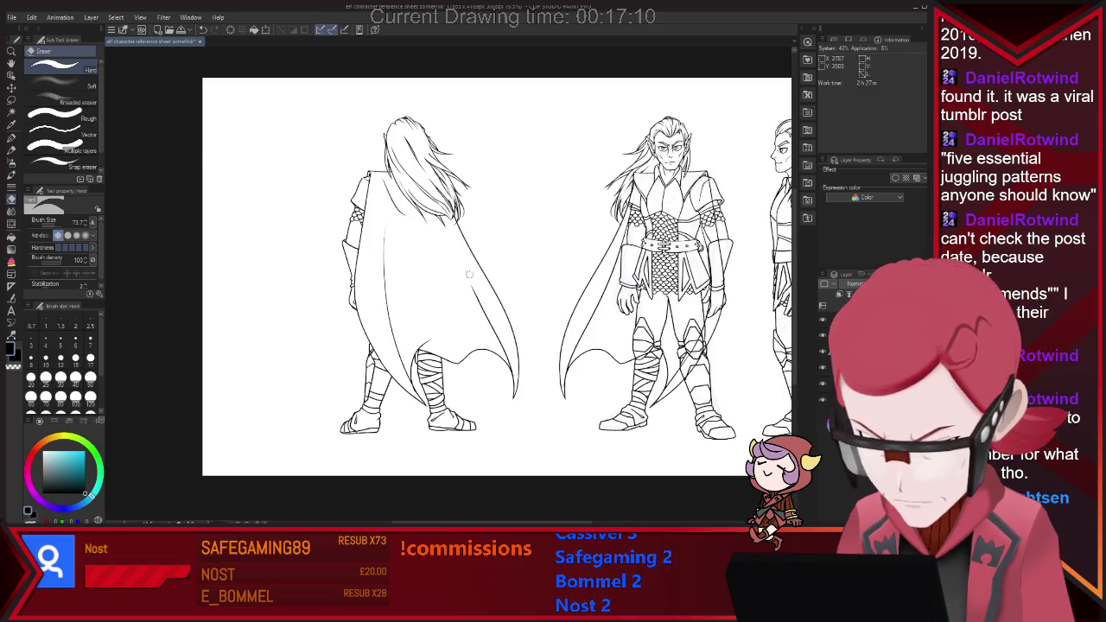
key(p)
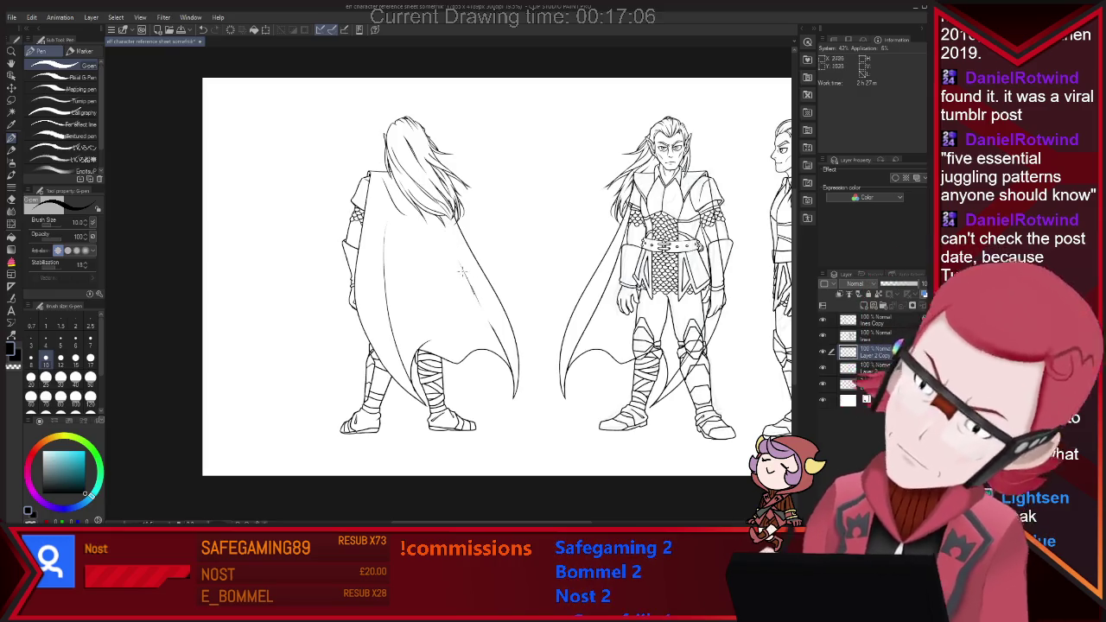
key(e)
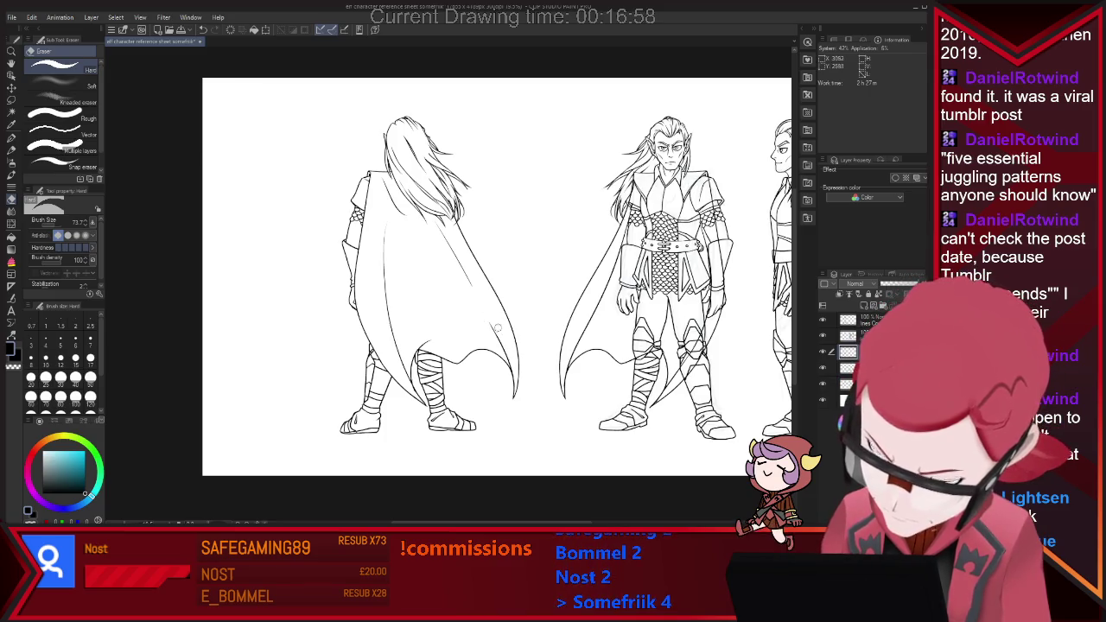
key(p)
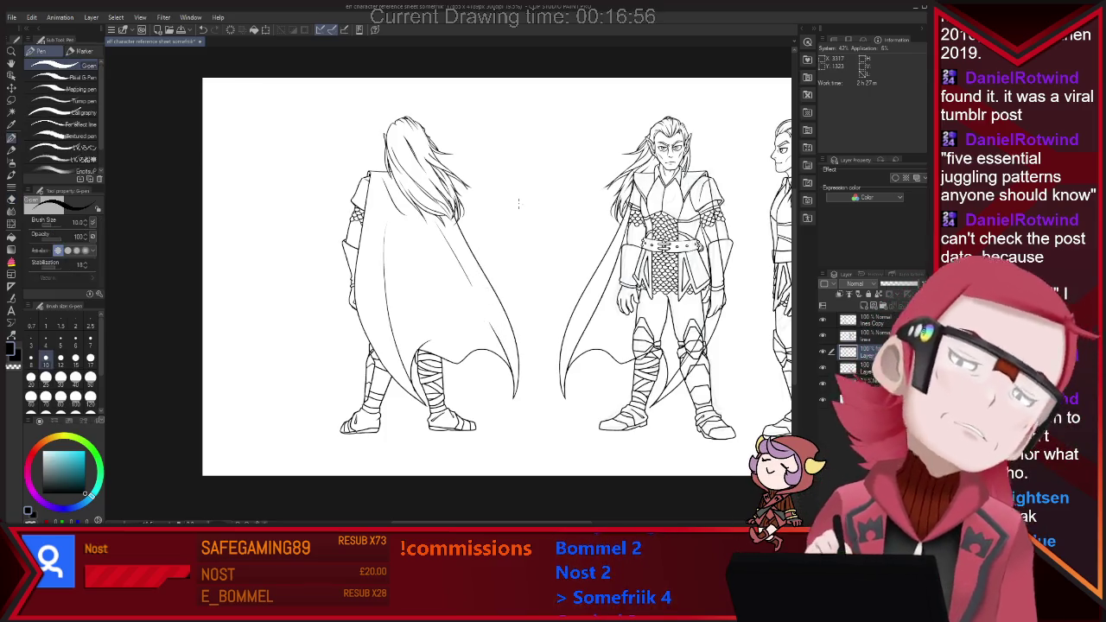
Step: Zoom out to review the whole three-view sheet, then zoom back in and return to the G-pen
scroll(529, 252, down, 1)
scroll(528, 269, down, 1)
scroll(529, 269, up, 1)
scroll(529, 269, up, 1)
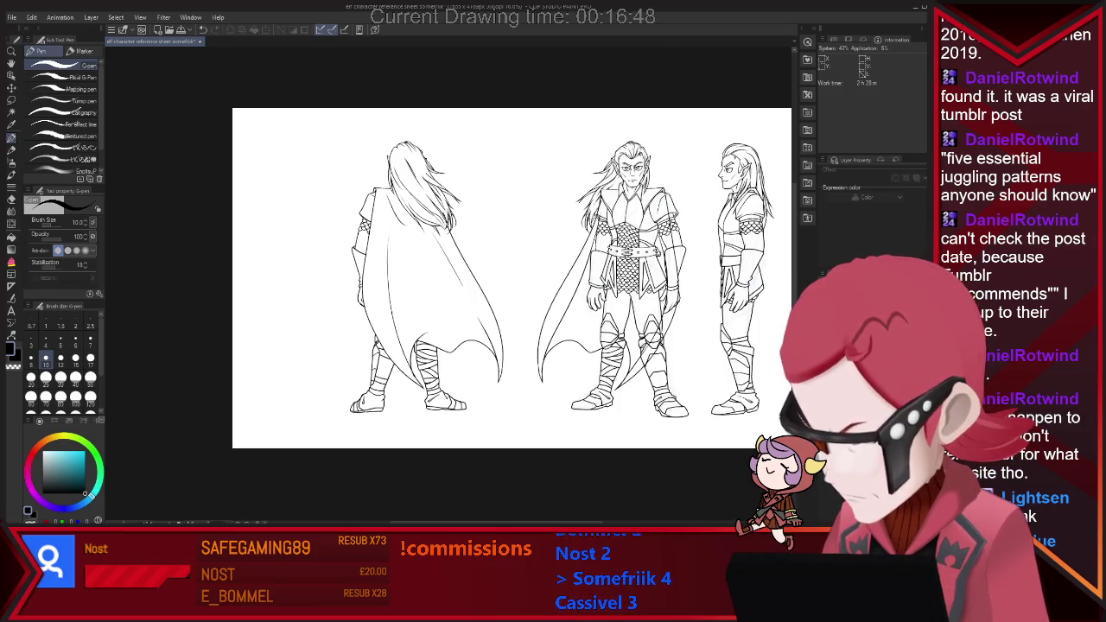
key(e)
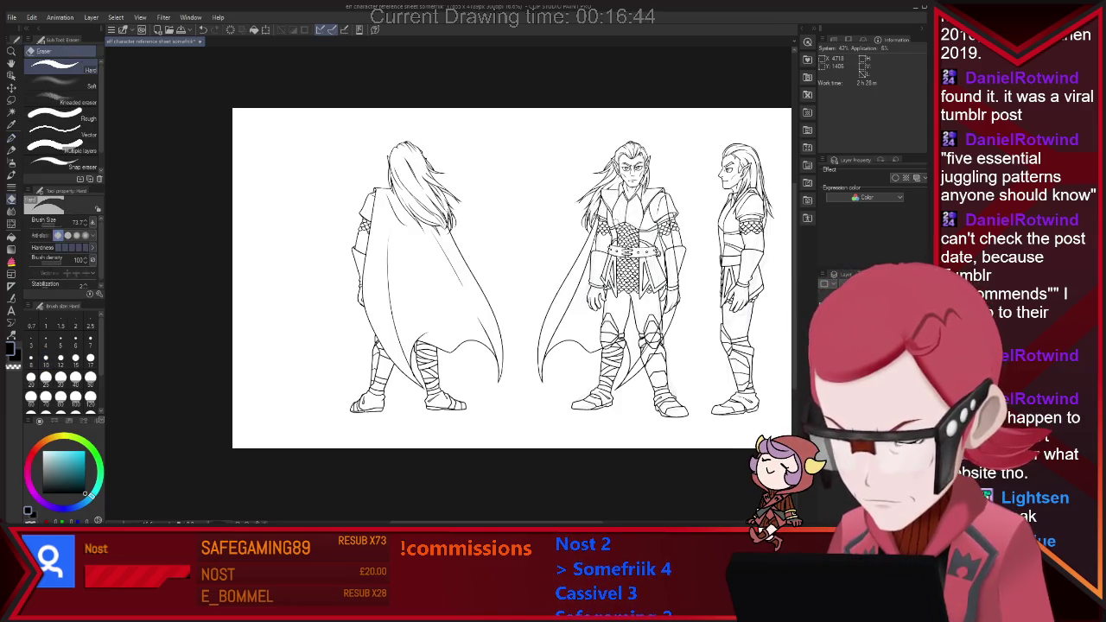
scroll(760, 265, up, 2)
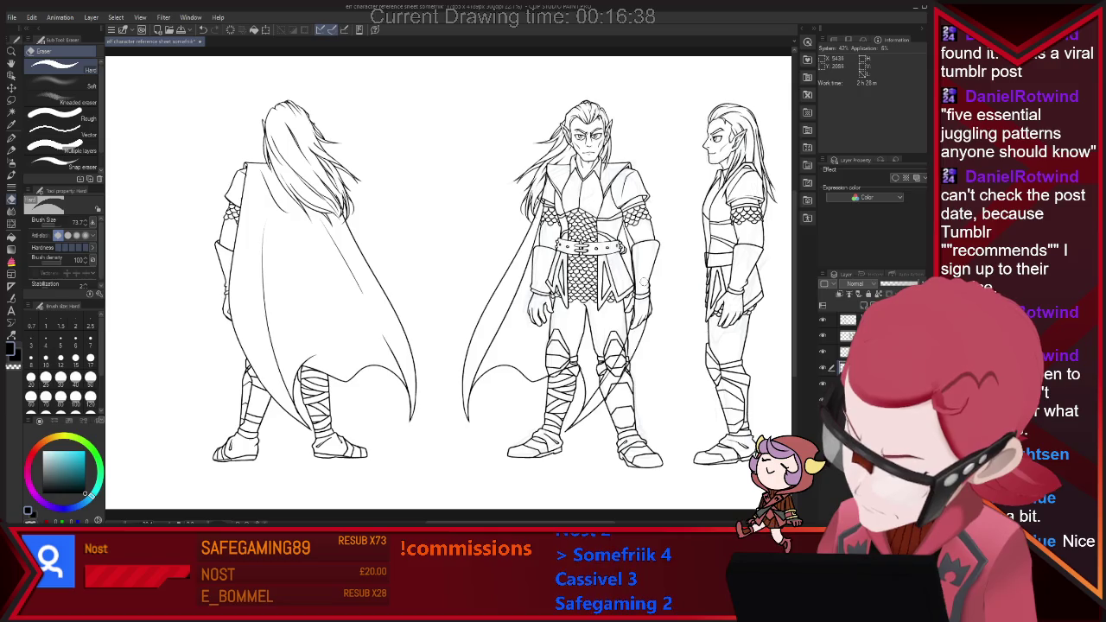
scroll(665, 269, up, 1)
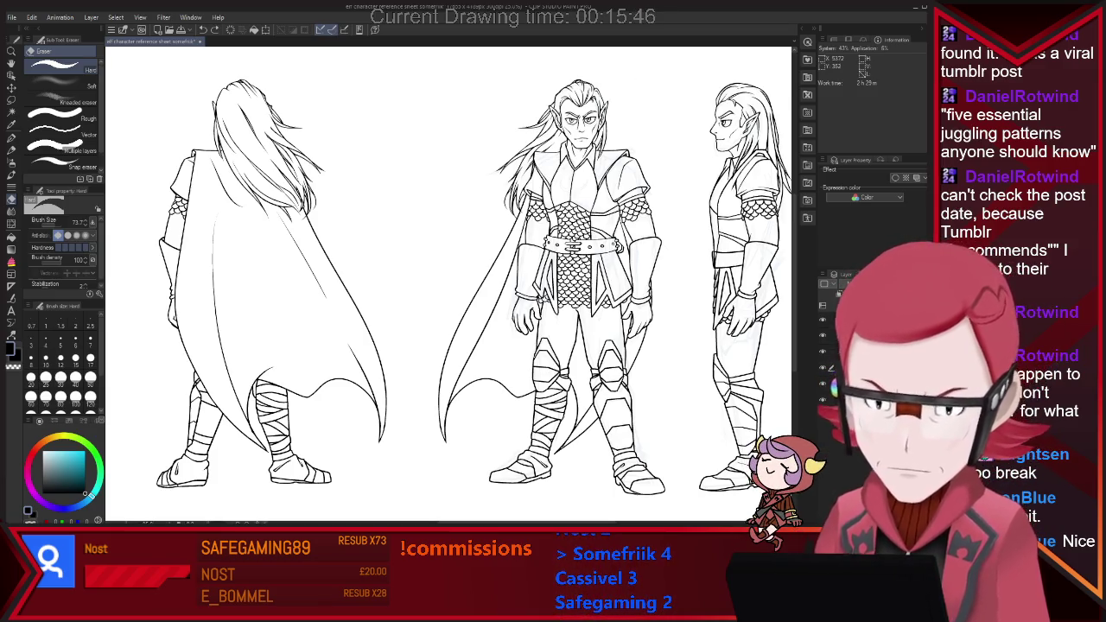
key(ctrl+minus)
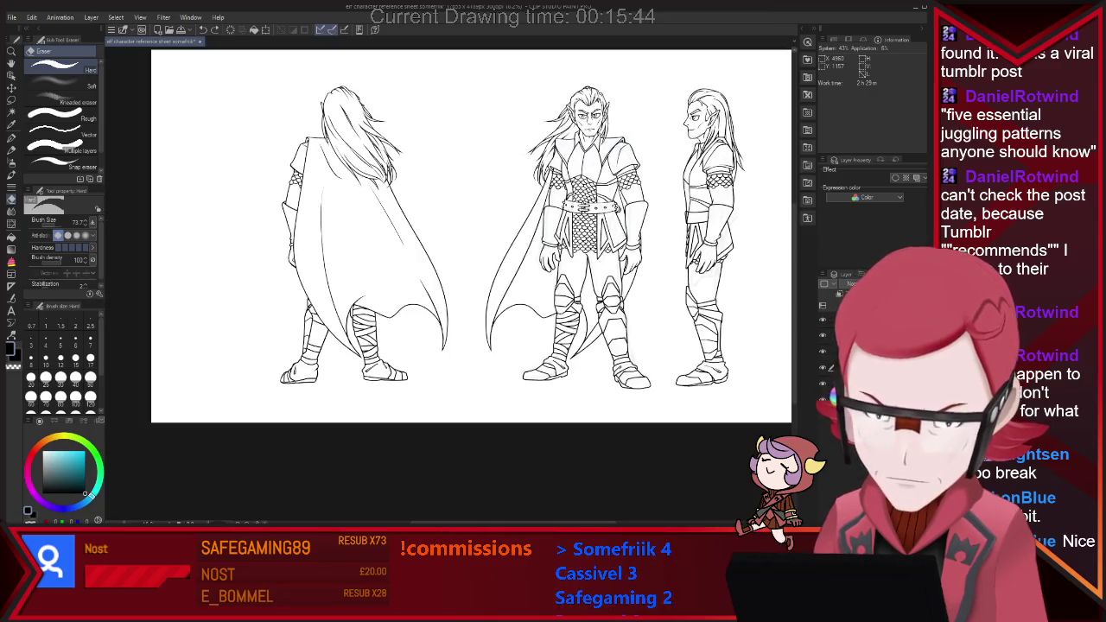
key(ctrl+minus)
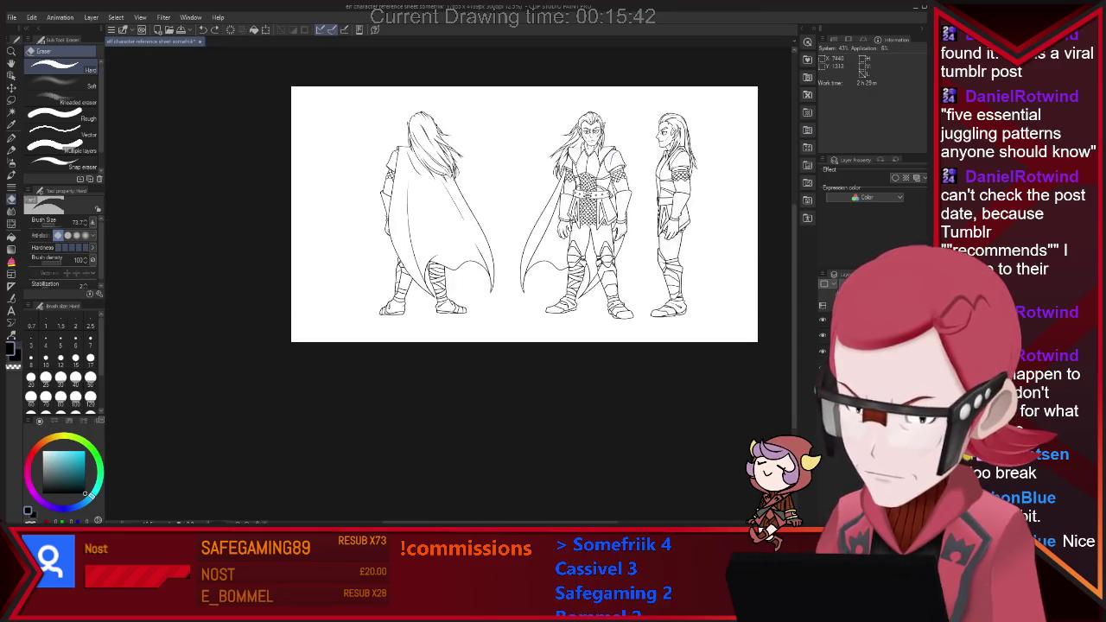
key(ctrl+plus)
key(ctrl+plus)
key(p)
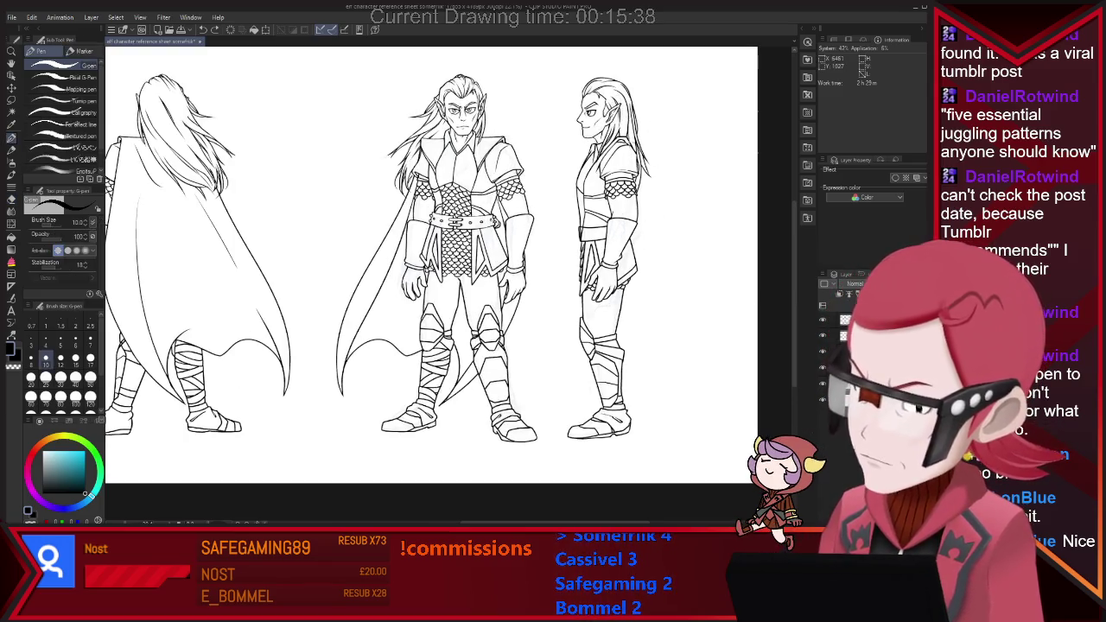
Step: Stroke the side-view cape's back edge from shoulders past the legs, redrawing until it curves right
key(ctrl+z)
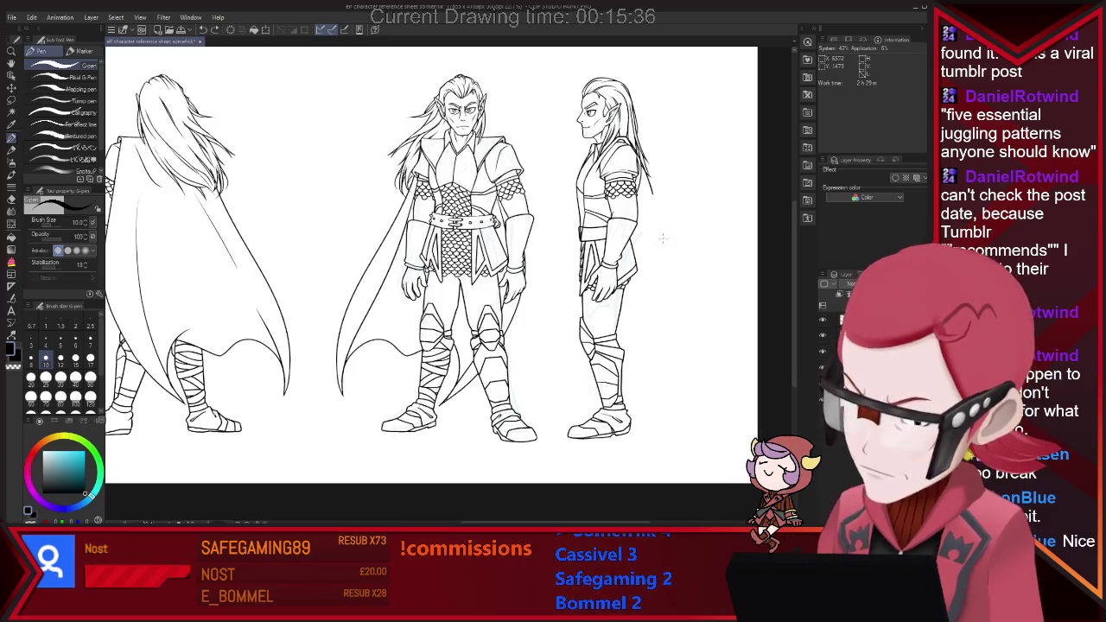
drag(635, 142, 683, 440)
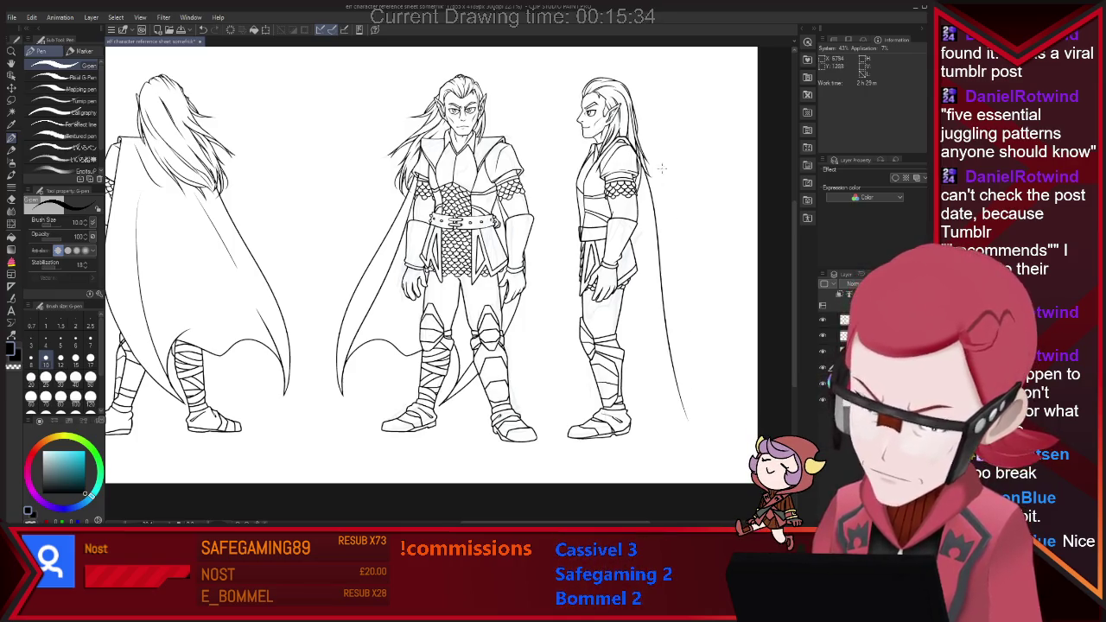
key(ctrl+z)
drag(637, 148, 662, 432)
key(ctrl+z)
drag(636, 142, 683, 420)
key(ctrl+z)
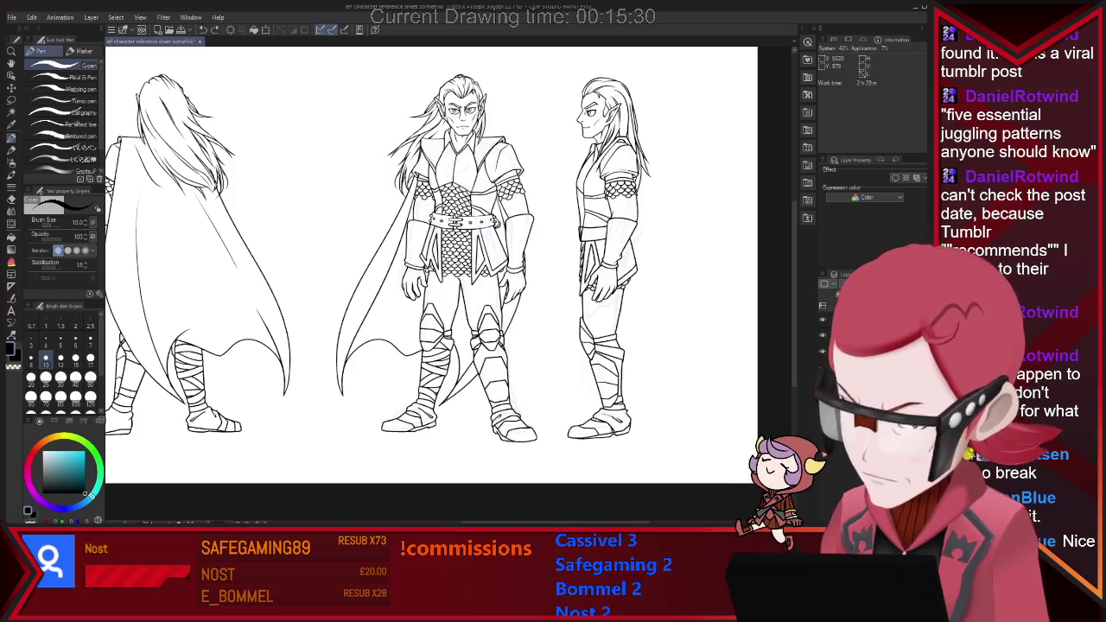
drag(638, 147, 659, 432)
key(ctrl+z)
drag(636, 147, 672, 432)
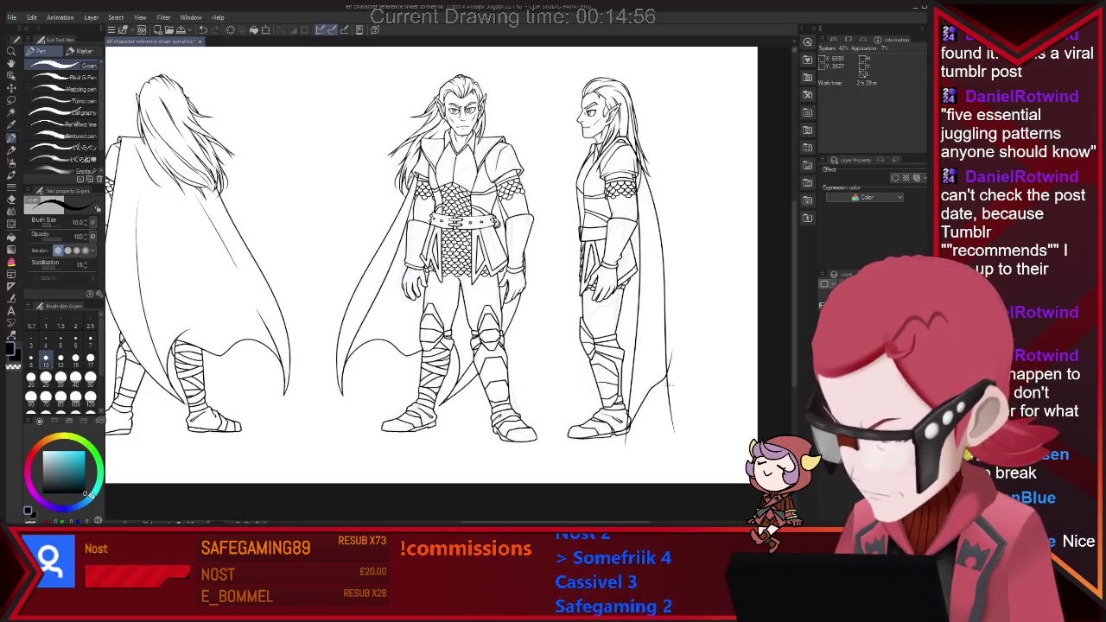
key(e)
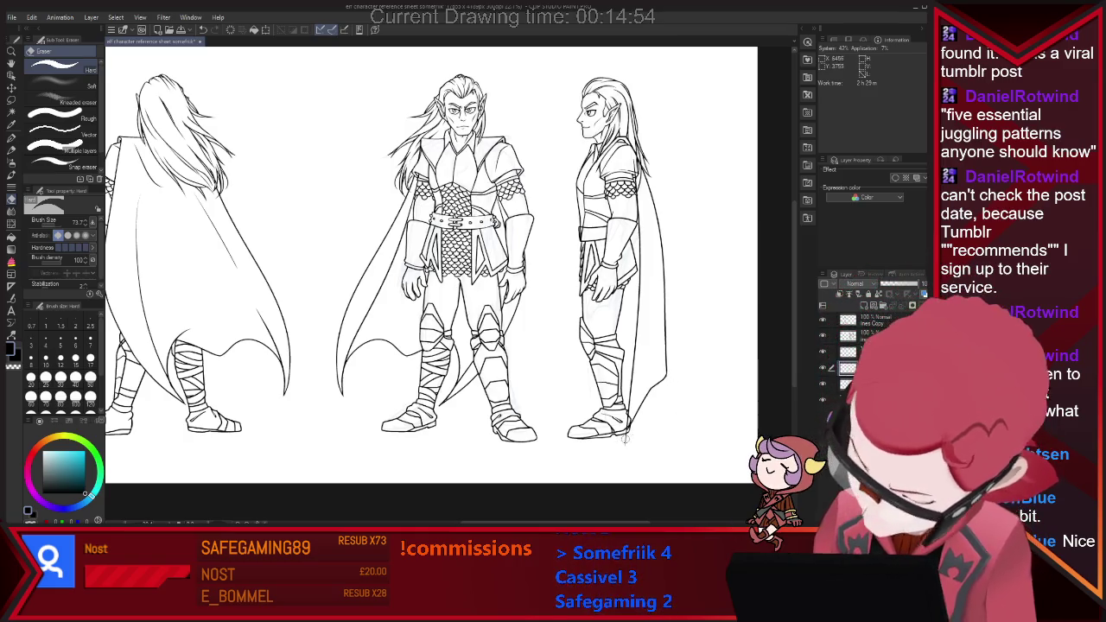
key(p)
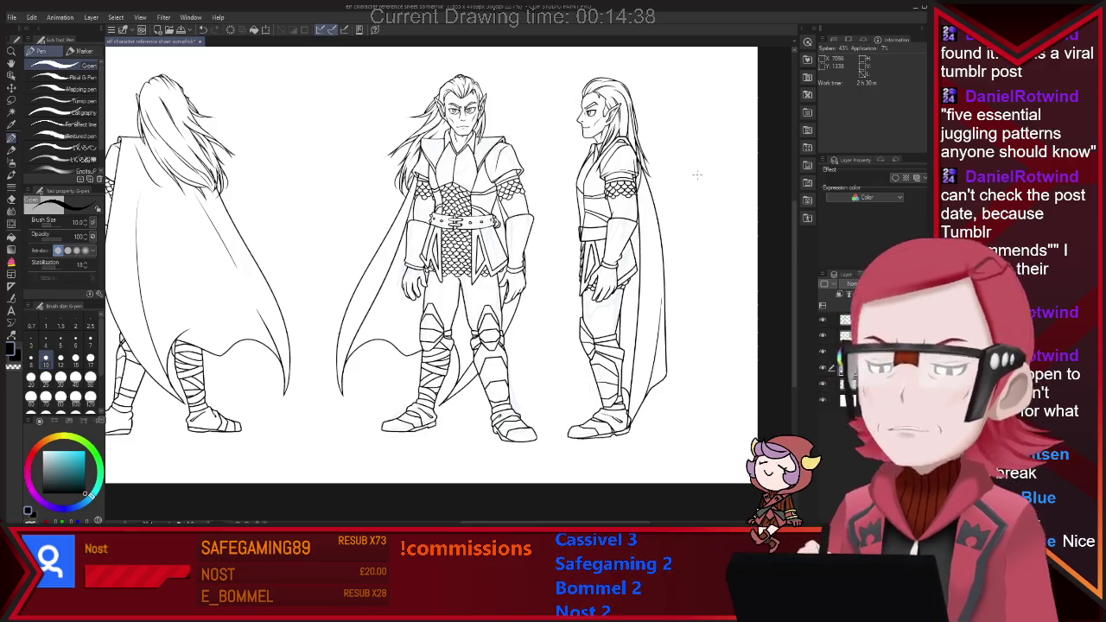
key(e)
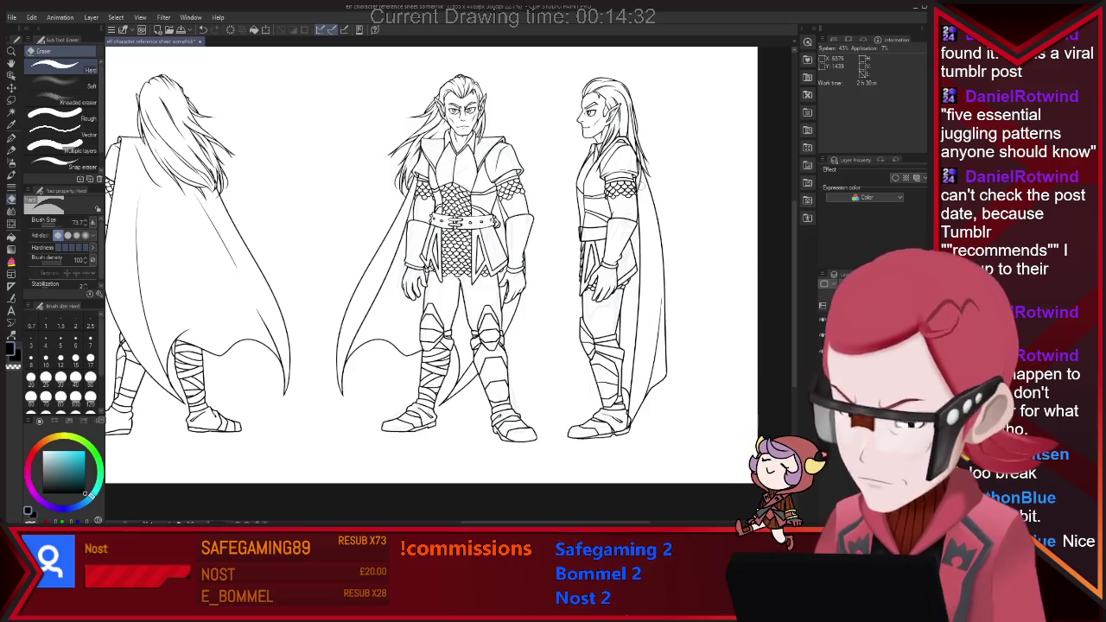
Step: Erase faint sketch lines beside the side-view sleeve, shrink the eraser to 34.4, and return to the pen
scroll(686, 120, up, 1)
scroll(685, 120, up, 3)
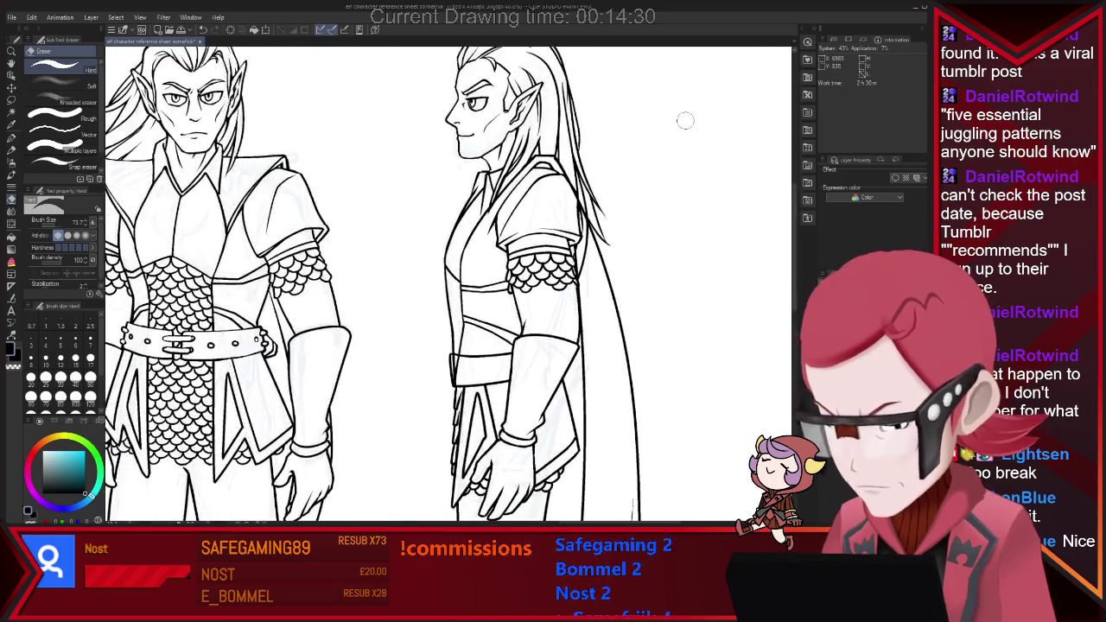
scroll(685, 120, up, 2)
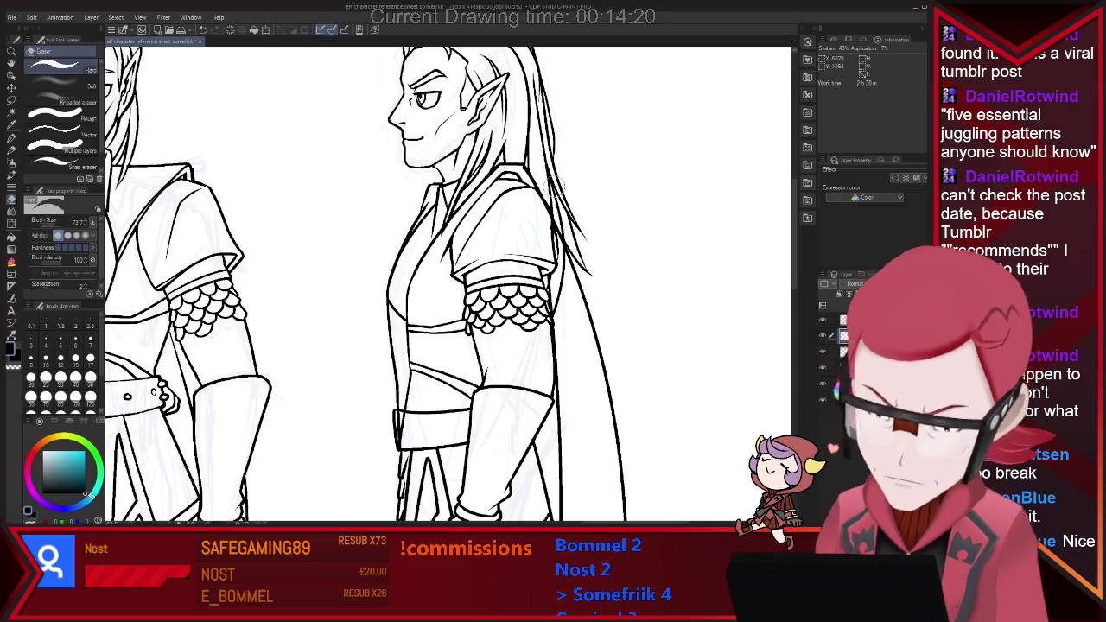
scroll(582, 107, down, 2)
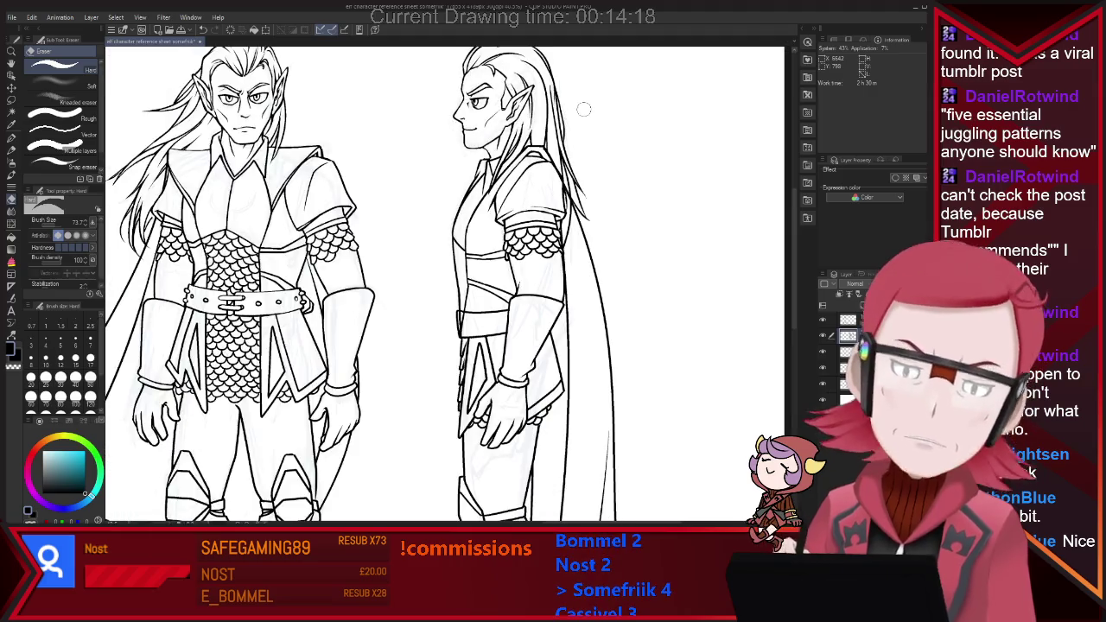
scroll(605, 118, up, 1)
scroll(614, 122, up, 1)
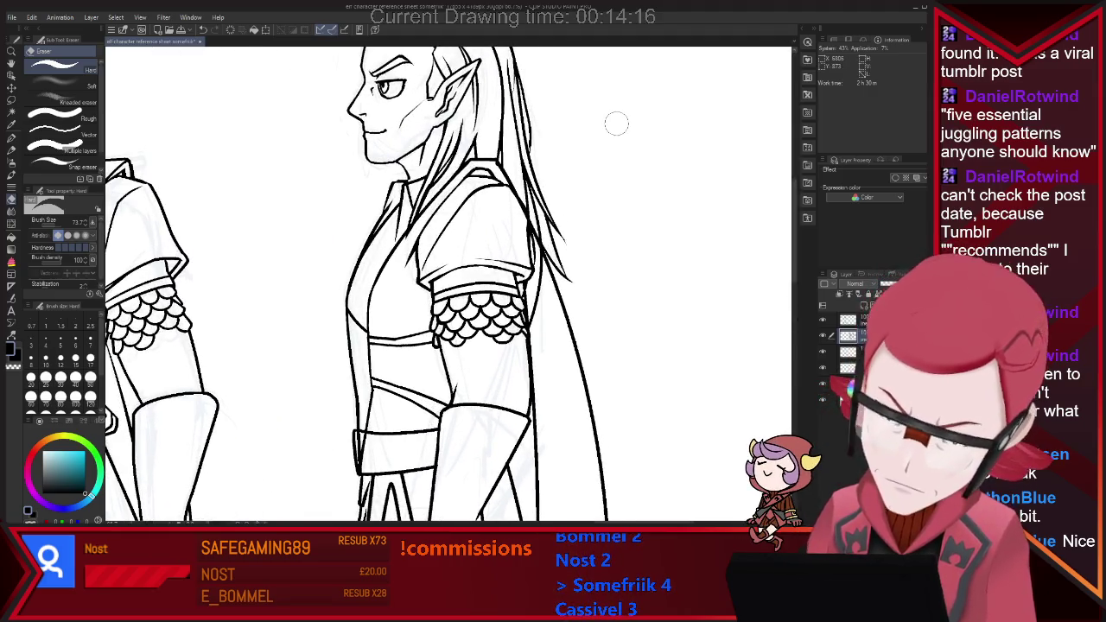
drag(541, 298, 541, 341)
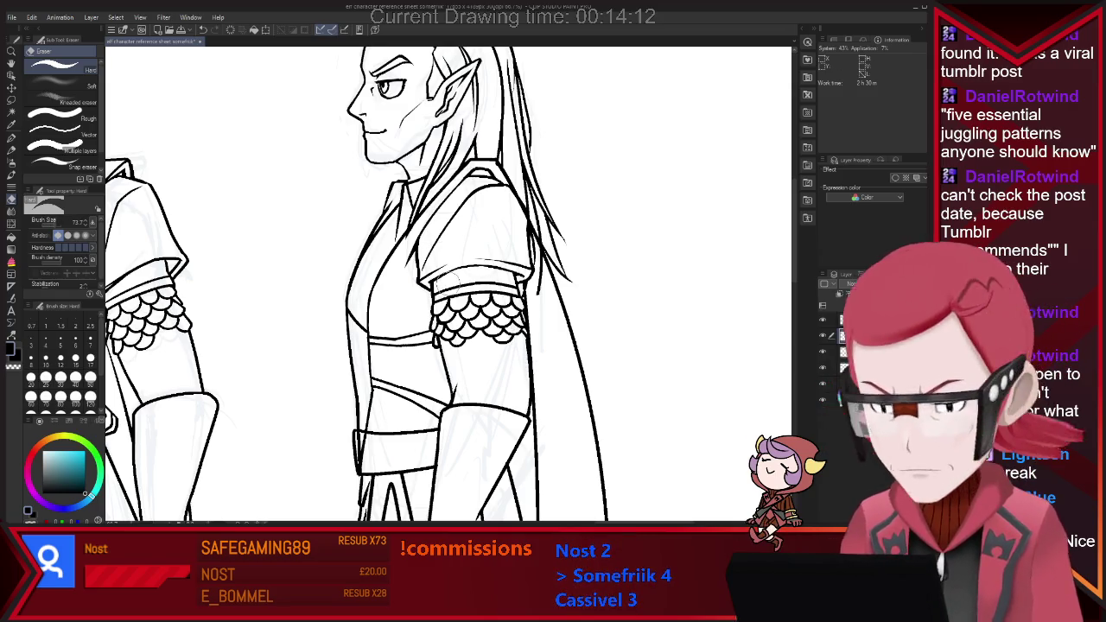
drag(553, 341, 518, 341)
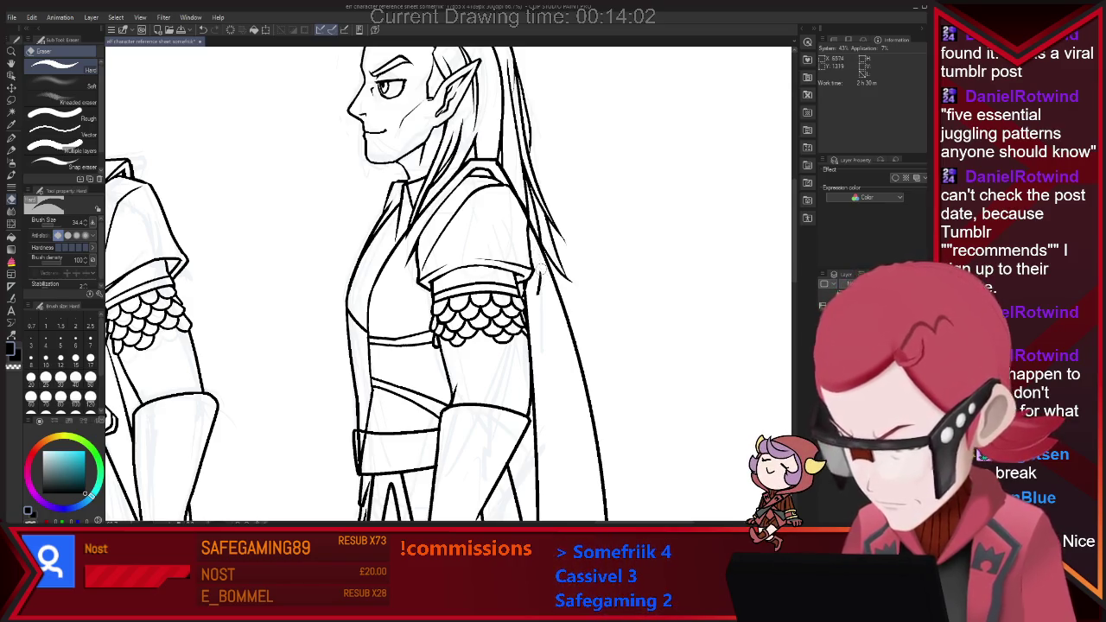
key(p)
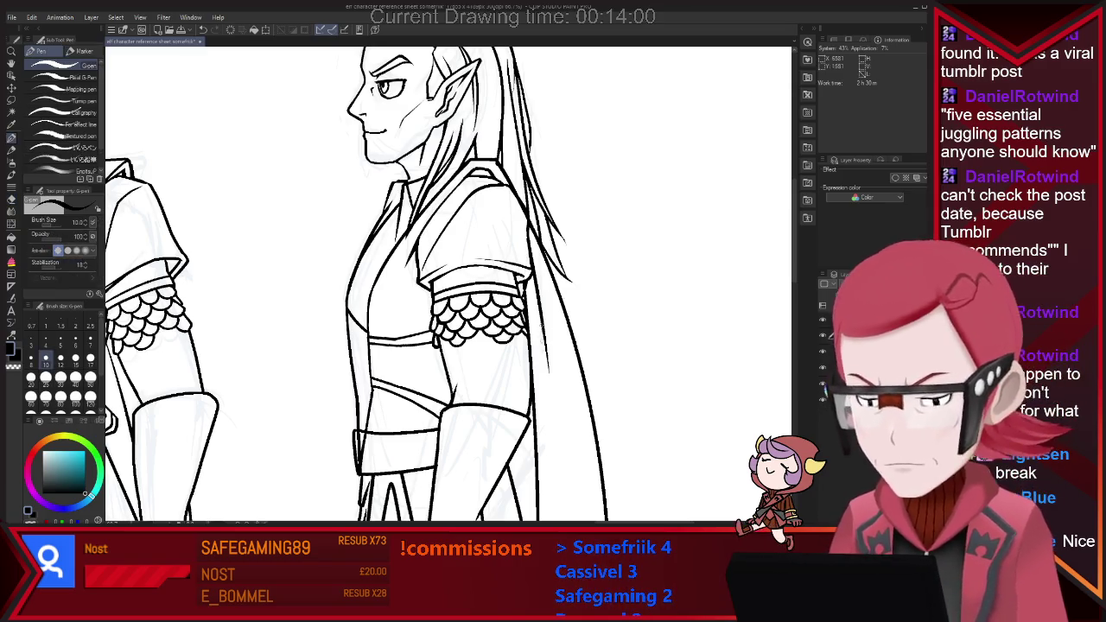
scroll(553, 231, down, 2)
scroll(553, 231, down, 2)
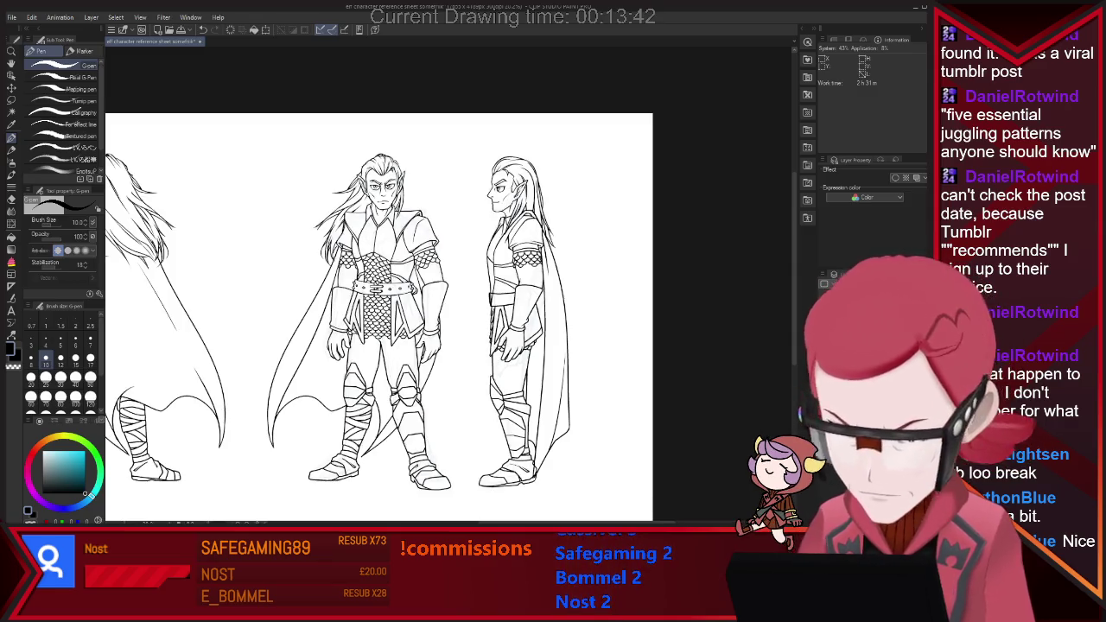
key(e)
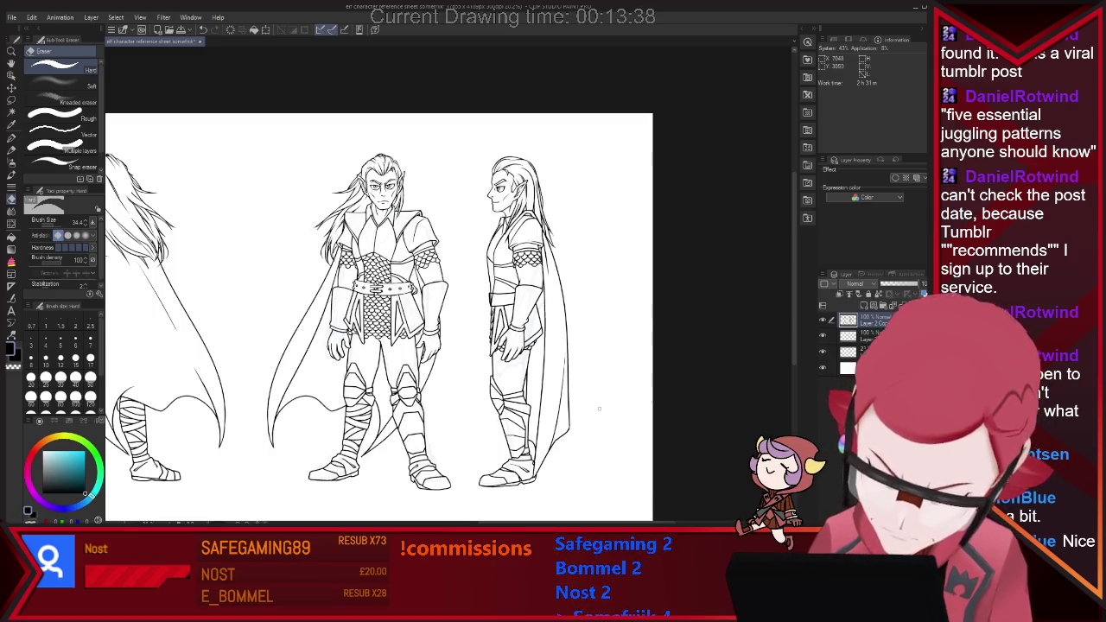
key(p)
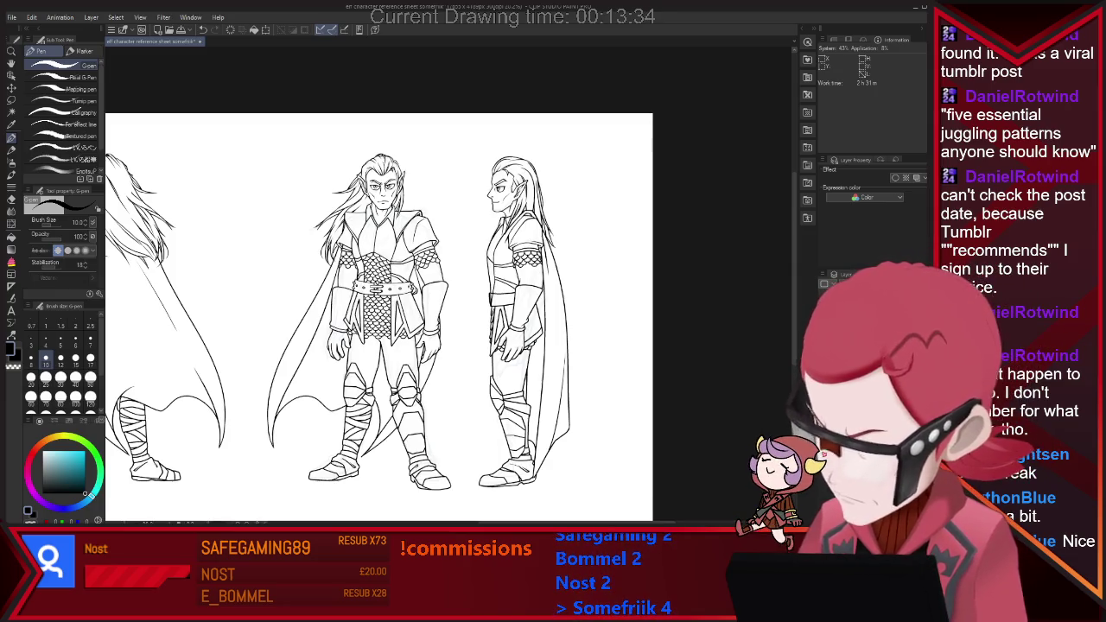
scroll(502, 375, down, 2)
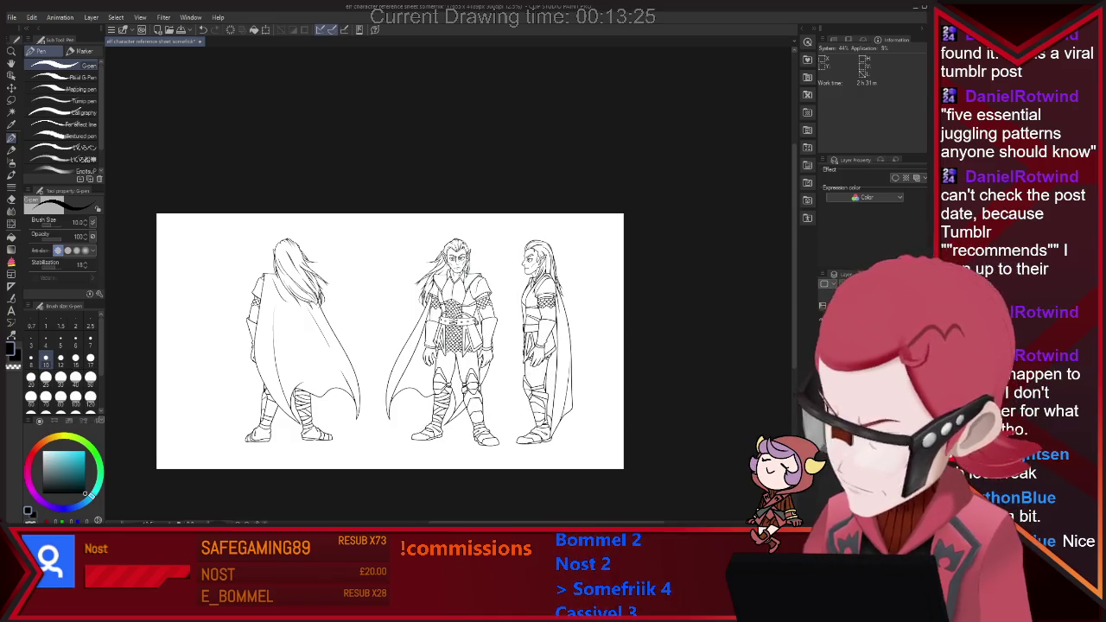
scroll(554, 297, down, 2)
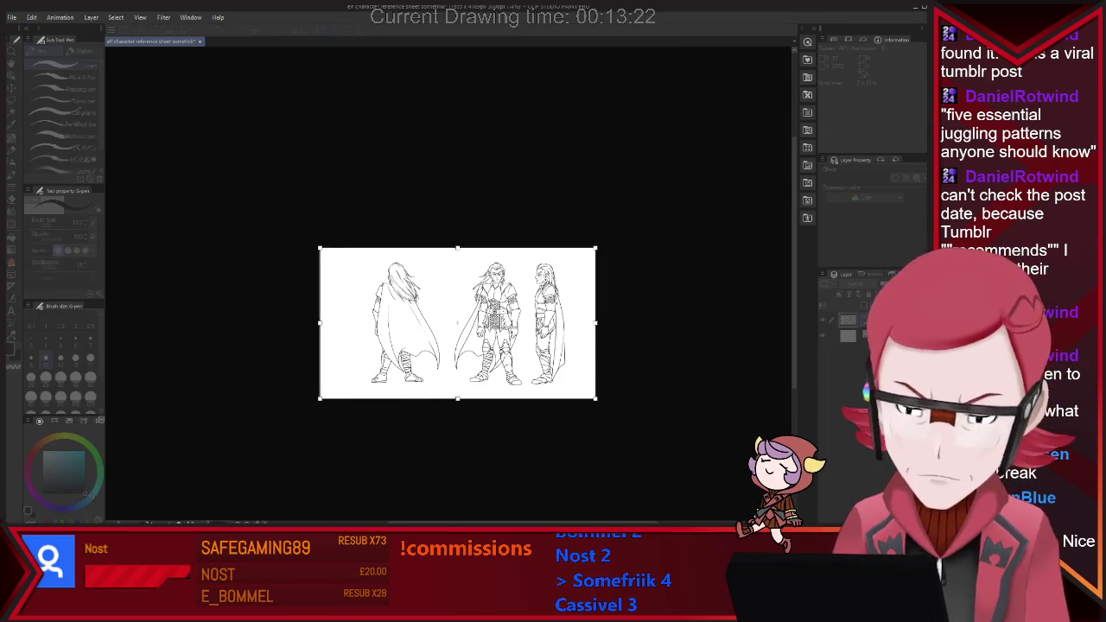
Step: Widen the canvas to the left and move the front-view elf toward the left side
drag(319, 323, 232, 323)
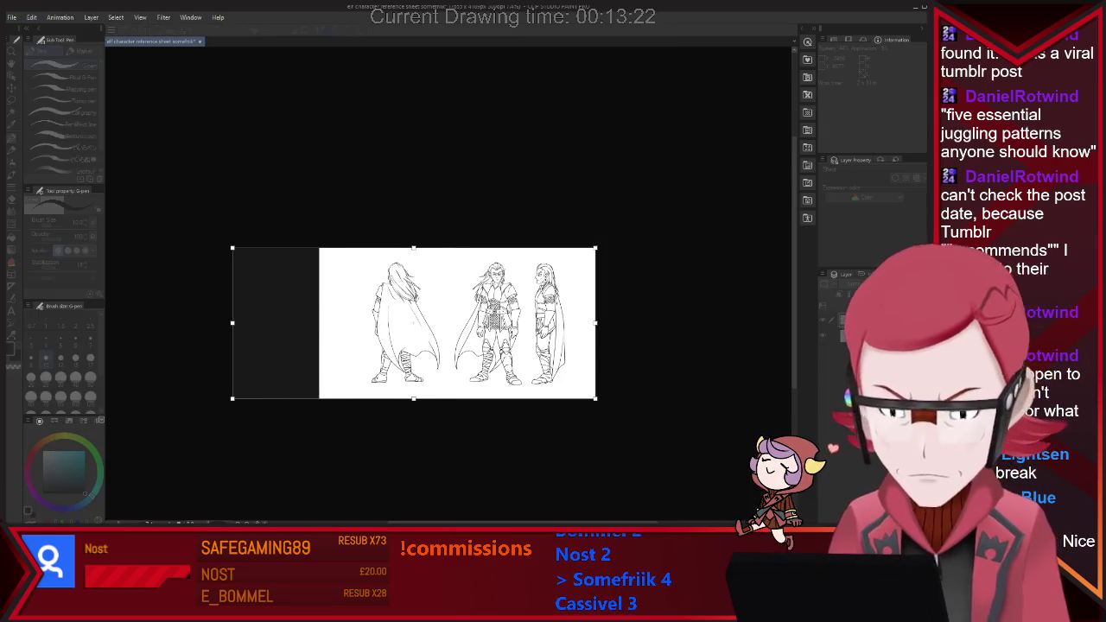
key(Return)
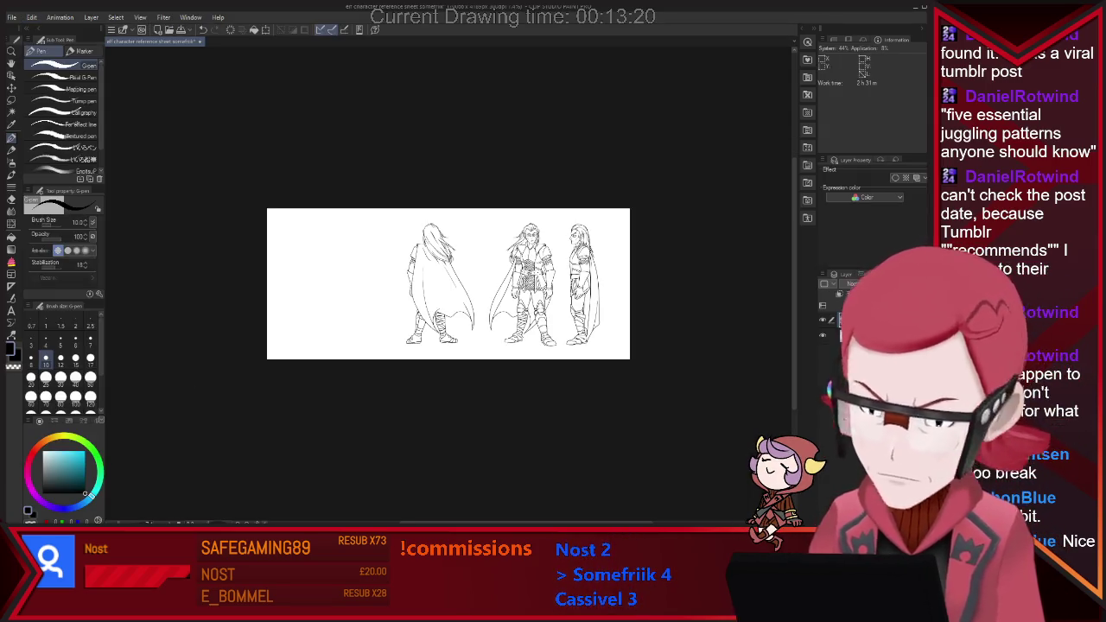
key(m)
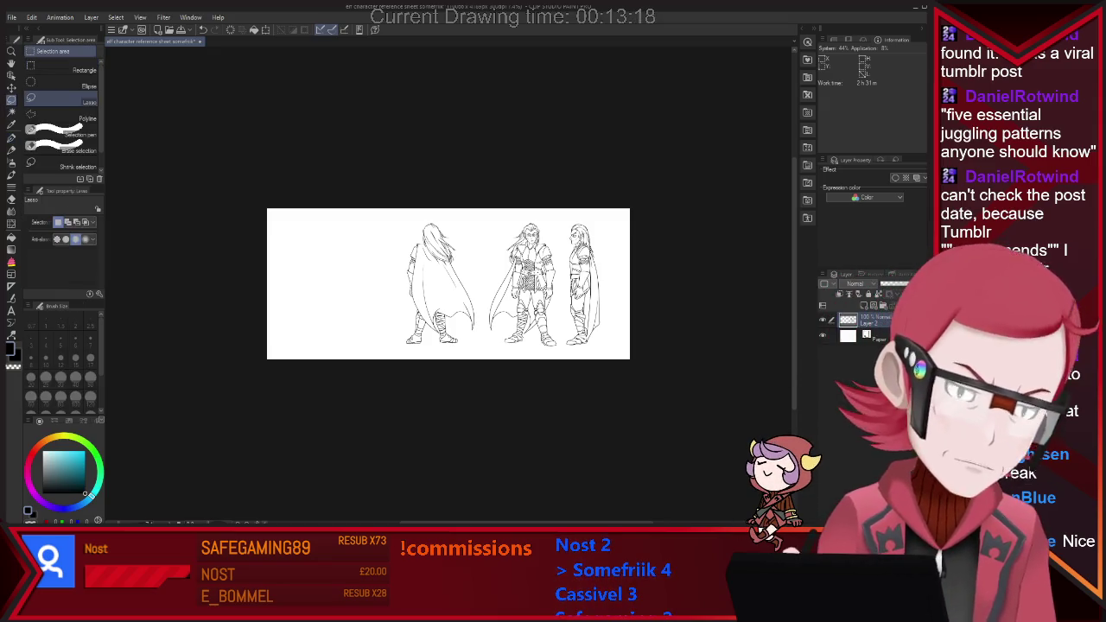
drag(540, 220, 557, 361)
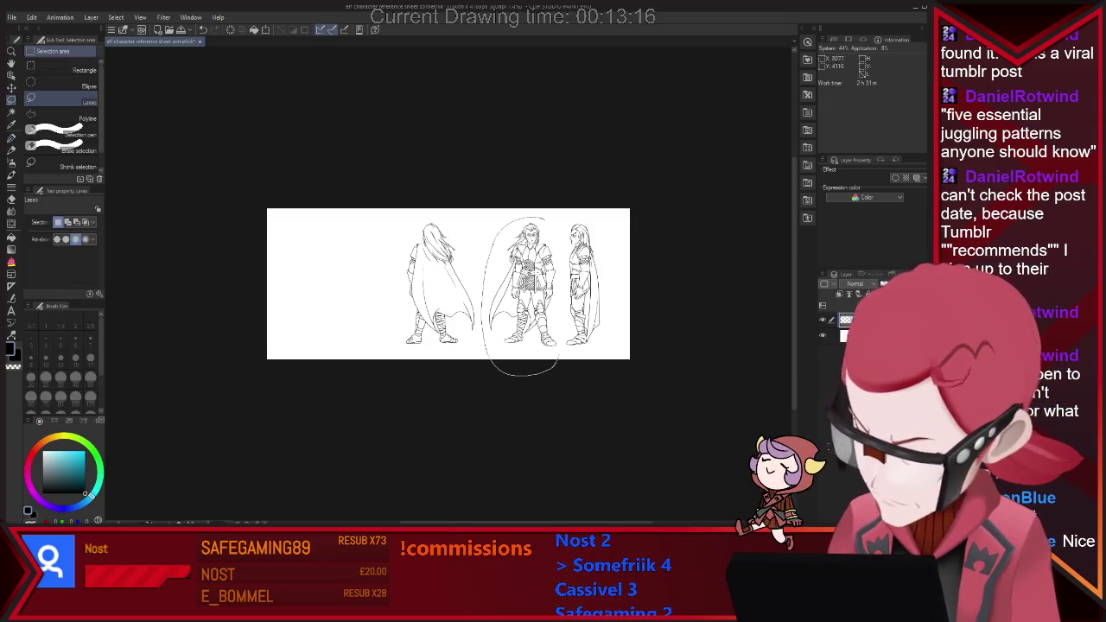
key(ctrl+t)
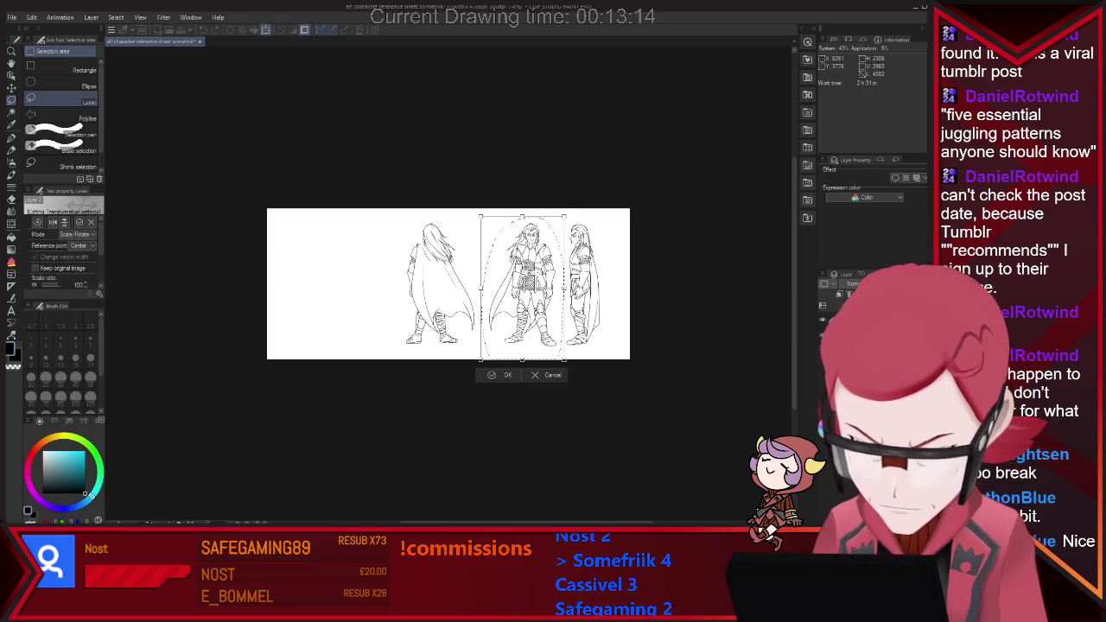
drag(523, 285, 363, 286)
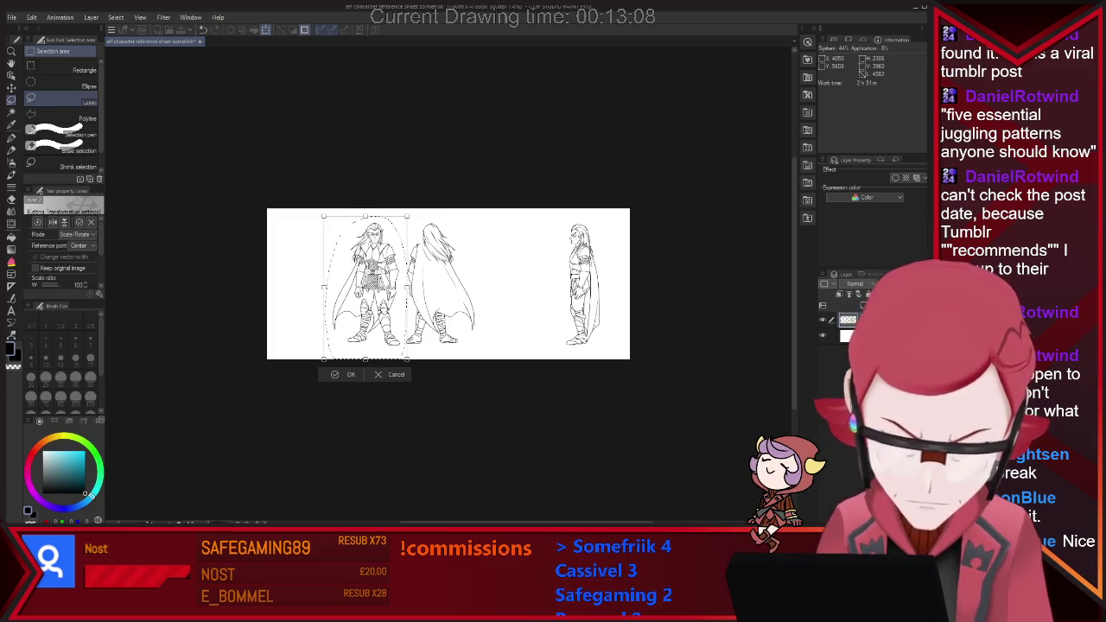
key(Return)
key(ctrl+d)
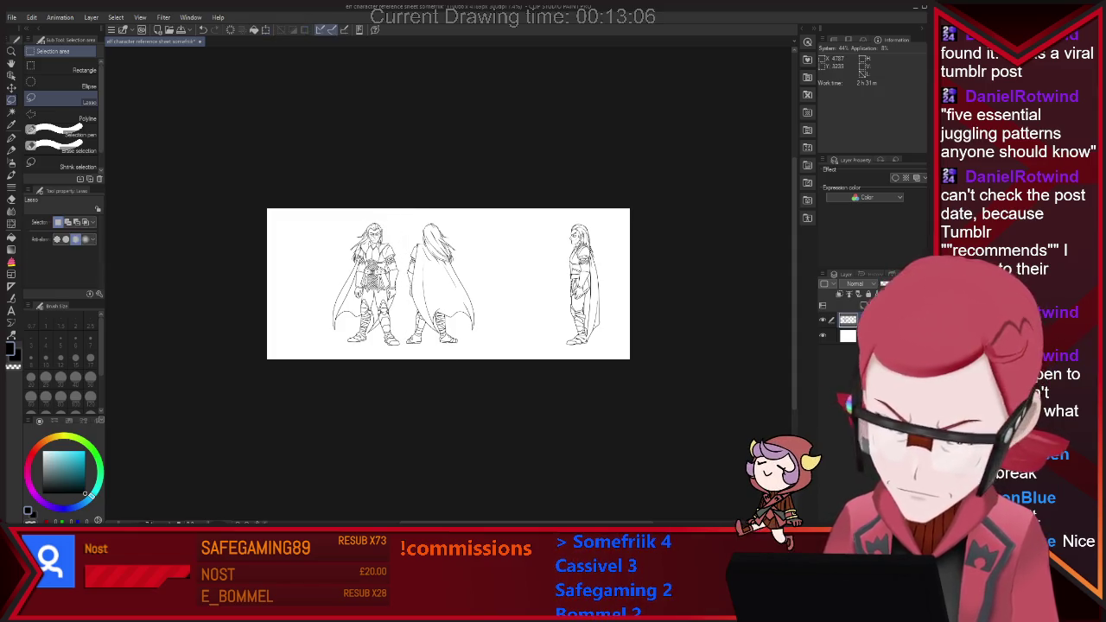
Step: Lasso the side-view figure and slide it left beside the back view
drag(603, 344, 591, 216)
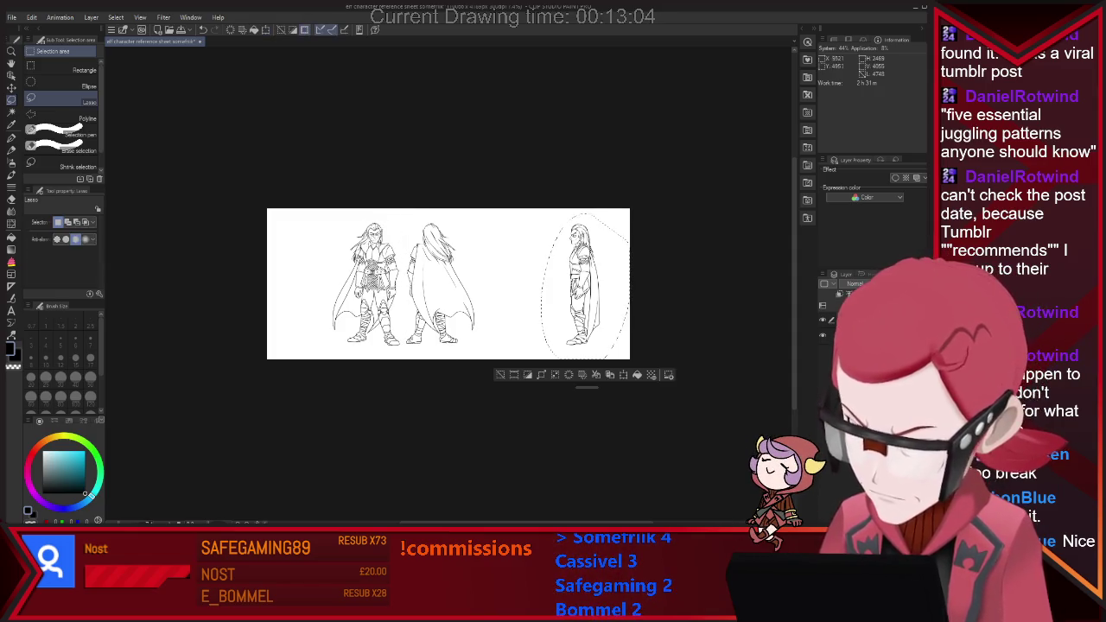
key(ctrl+t)
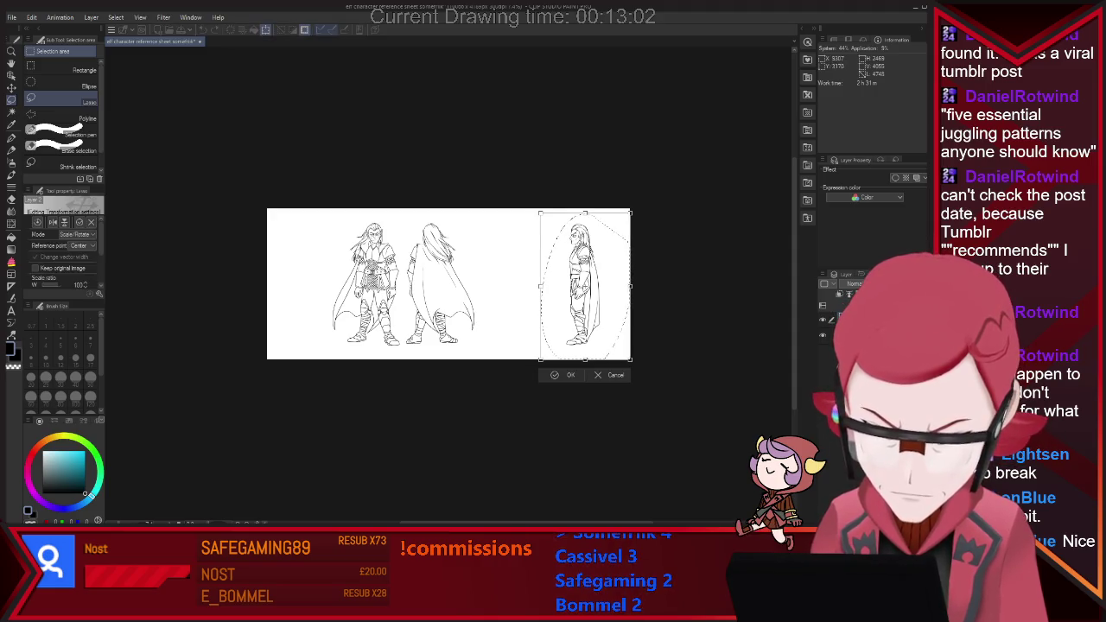
mouse_move(584, 285)
mouse_down()
mouse_move(312, 285)
mouse_move(488, 285)
mouse_up()
drag(492, 285, 494, 286)
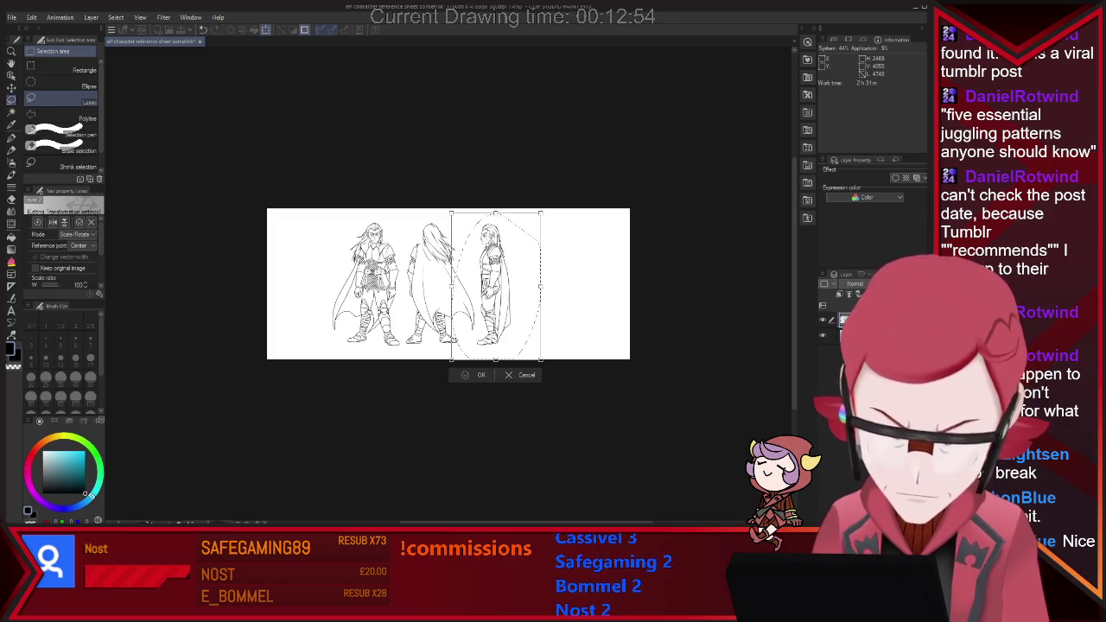
key(Return)
Step: Test-mirror the side-view figure horizontally, keep its original facing direction, and deselect
scroll(444, 231, up, 2)
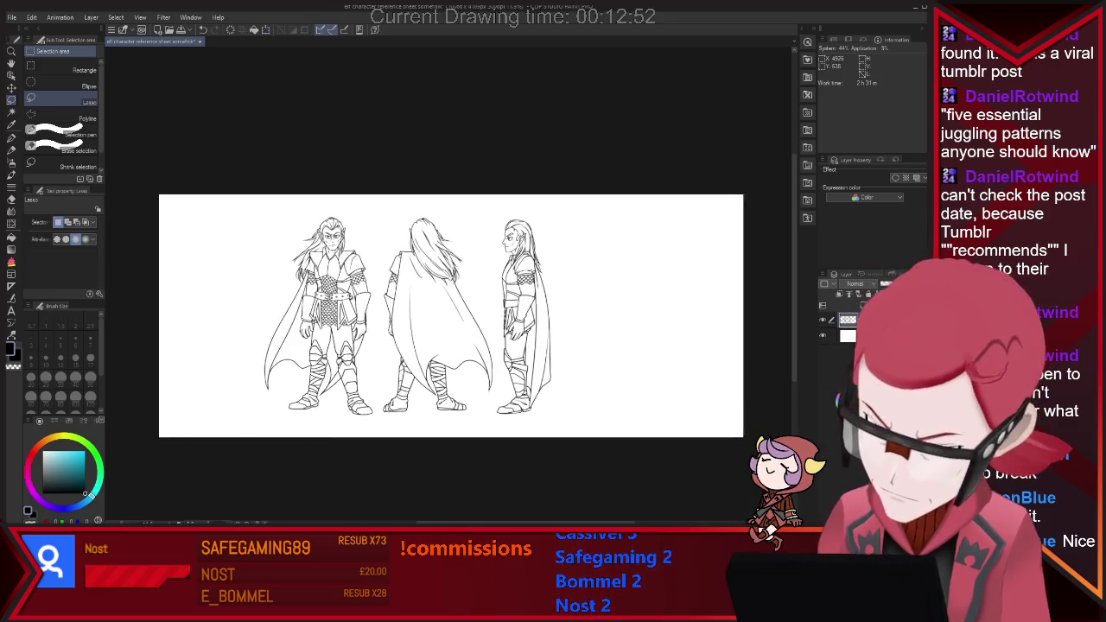
mouse_move(503, 346)
mouse_down()
mouse_move(537, 207)
mouse_move(598, 268)
mouse_up()
key(ctrl+t)
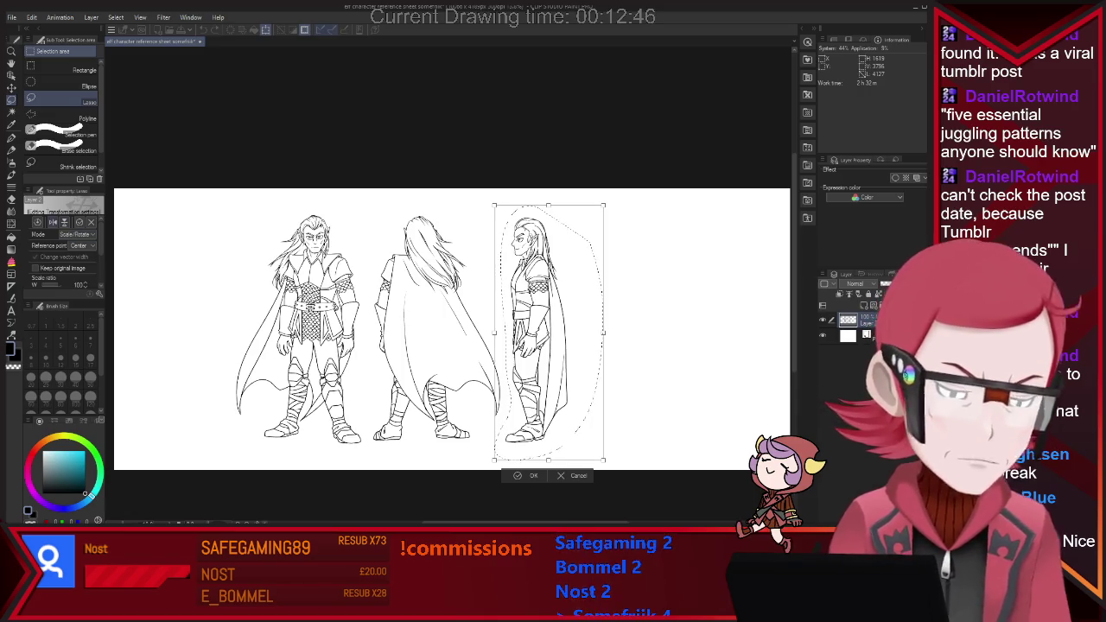
key(h)
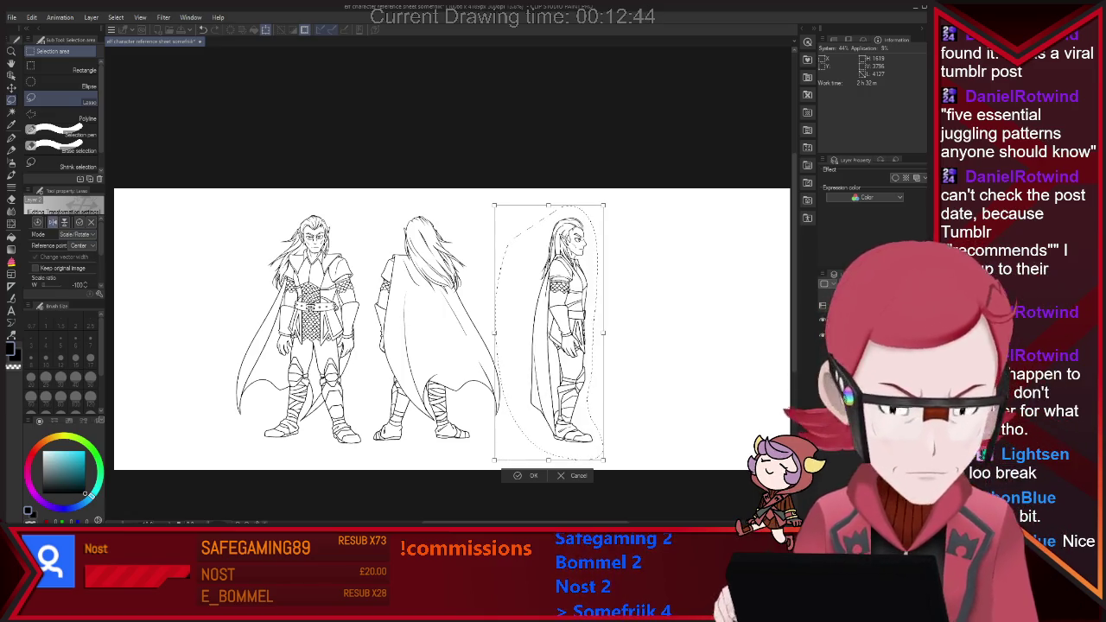
key(h)
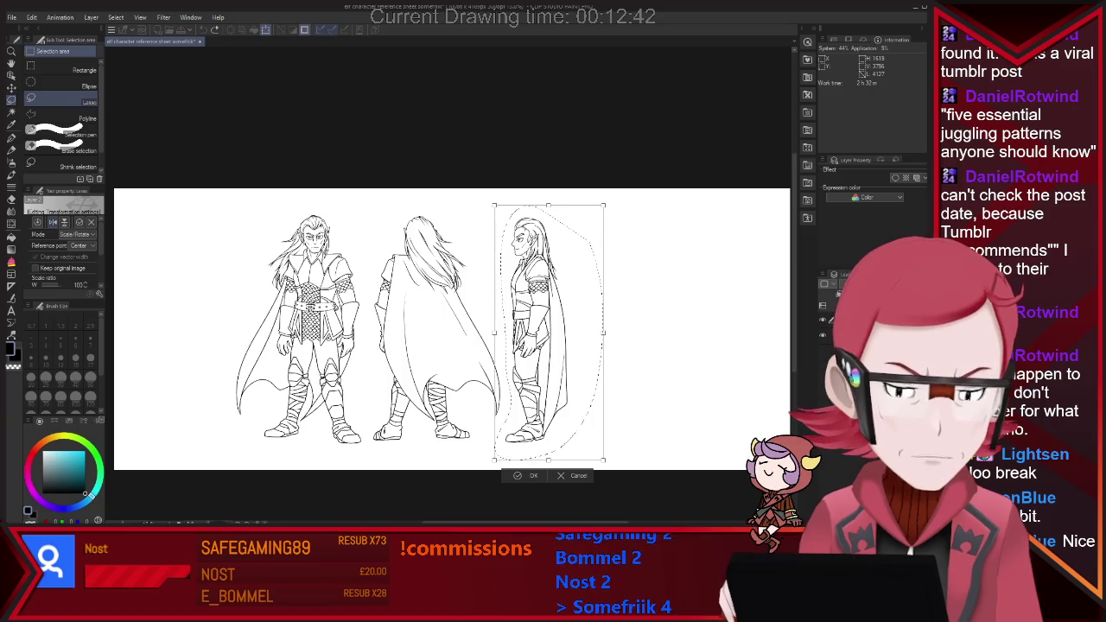
key(Return)
key(ctrl+d)
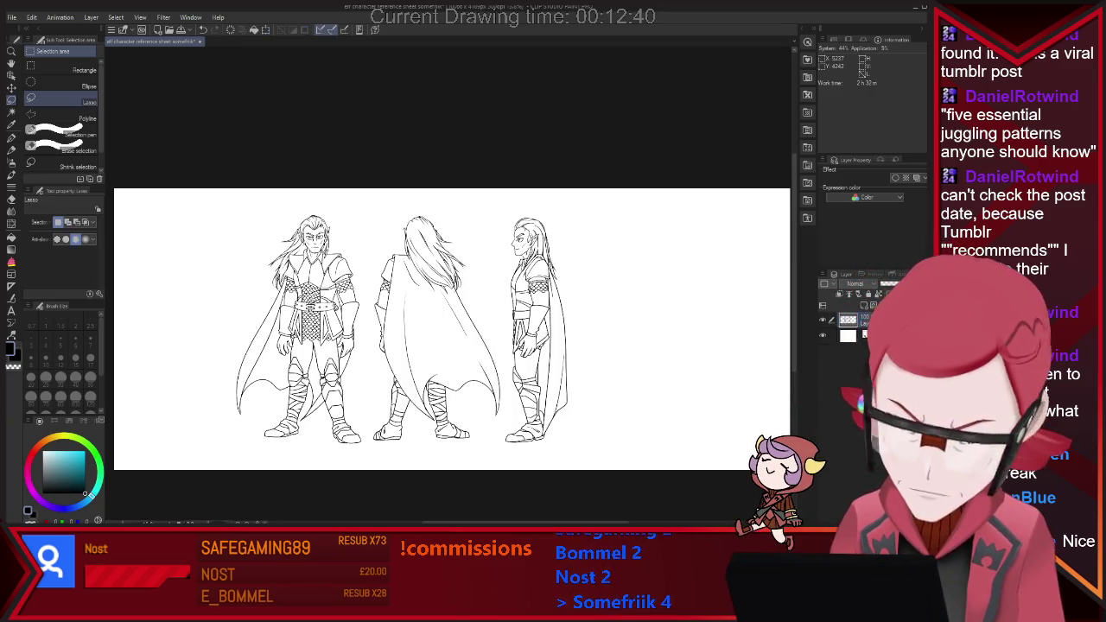
scroll(452, 329, down, 1)
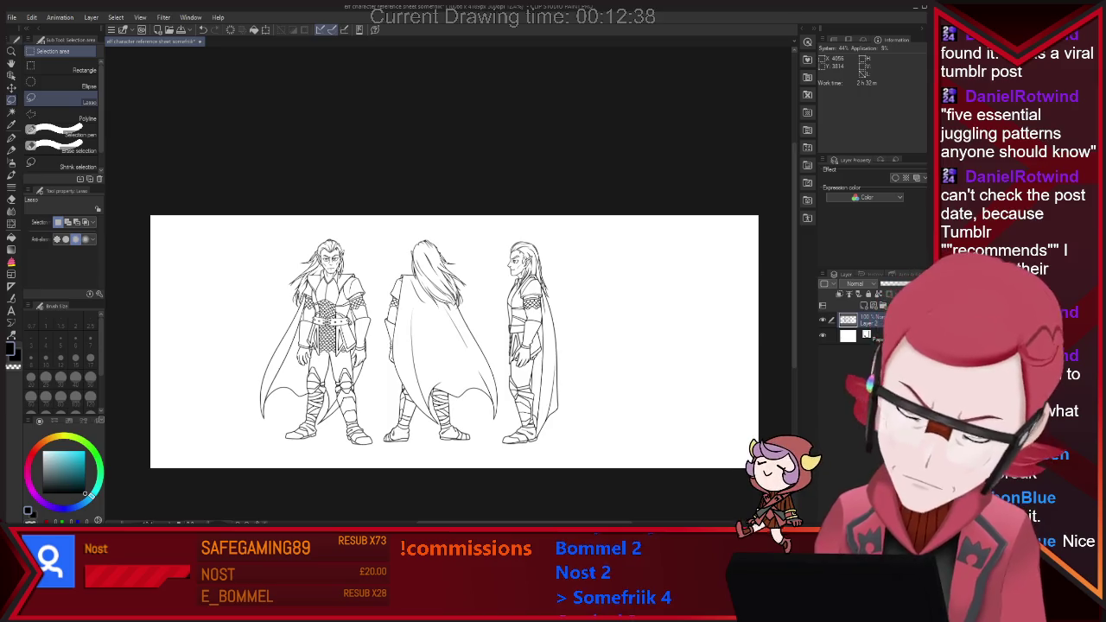
scroll(455, 341, up, 1)
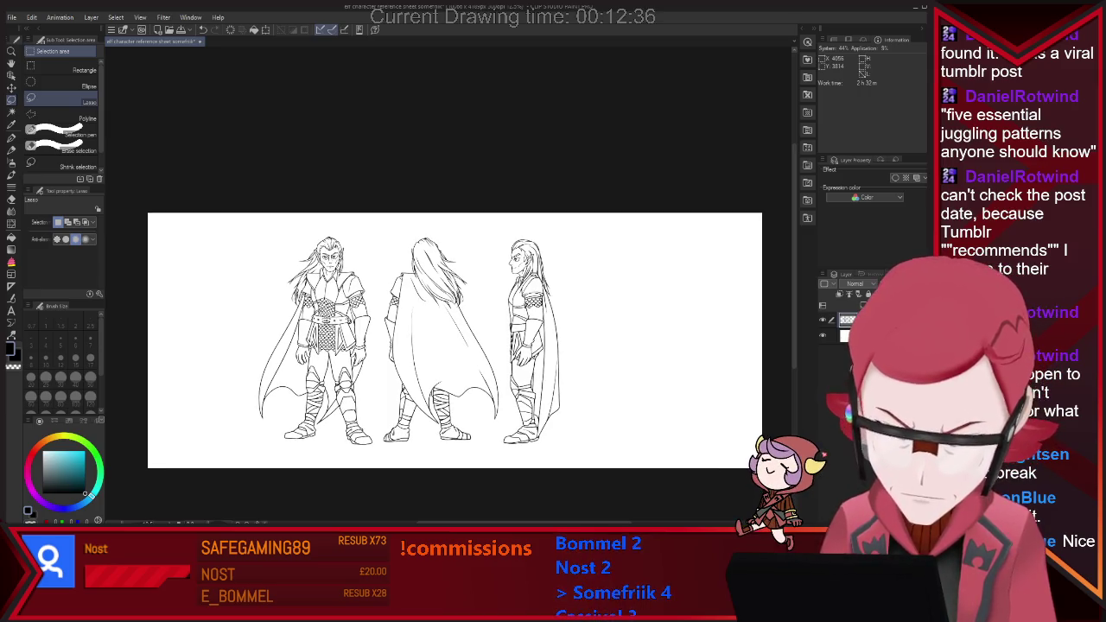
scroll(455, 341, down, 1)
scroll(455, 341, up, 1)
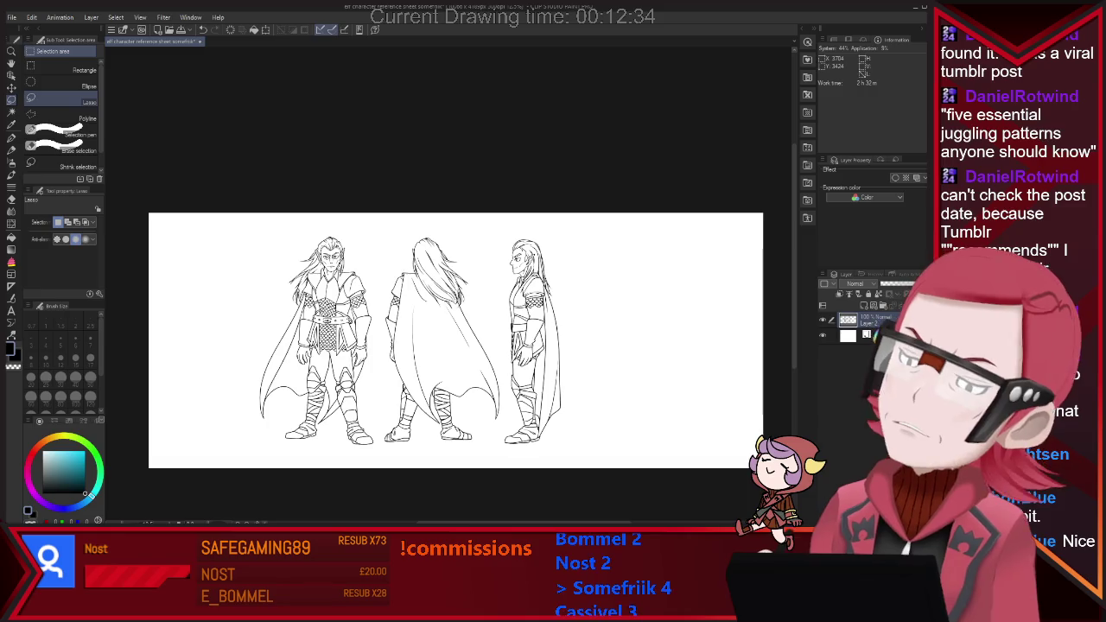
key(ctrl+t)
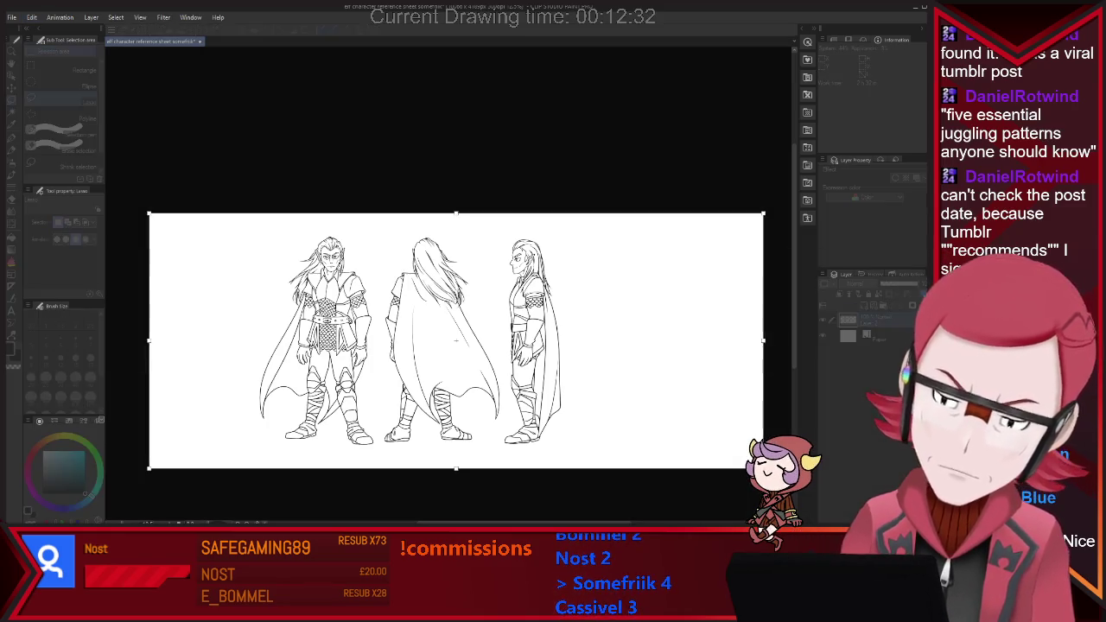
Step: Pull the canvas's left and right edges in snugly around the three elf figures
drag(149, 341, 226, 341)
mouse_move(763, 340)
mouse_down()
mouse_move(619, 340)
mouse_move(634, 341)
mouse_up()
key(Return)
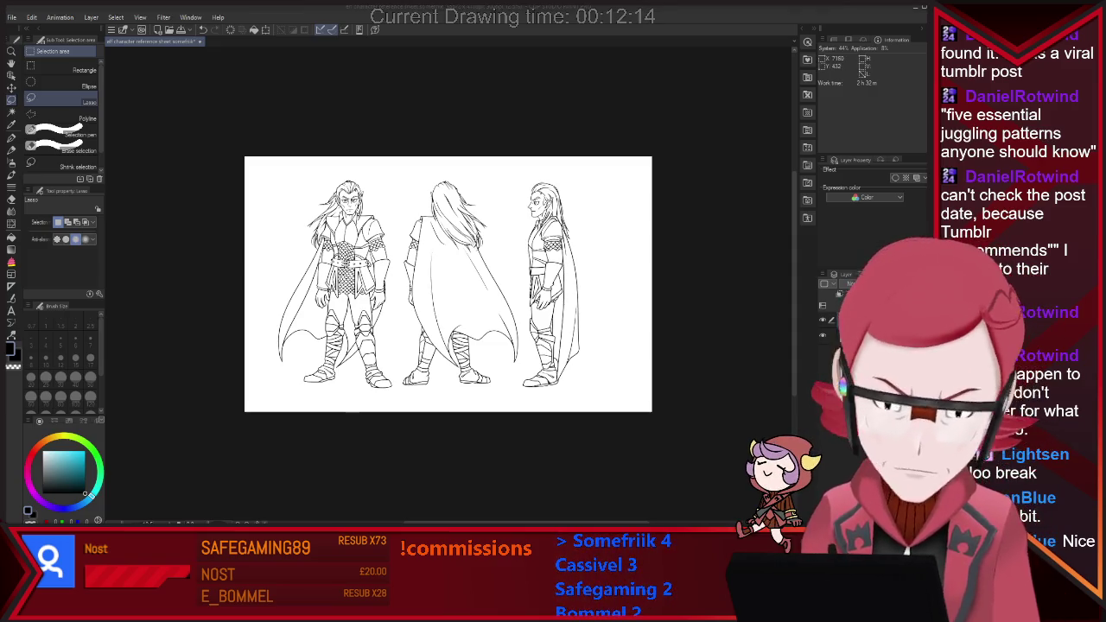
scroll(652, 183, up, 1)
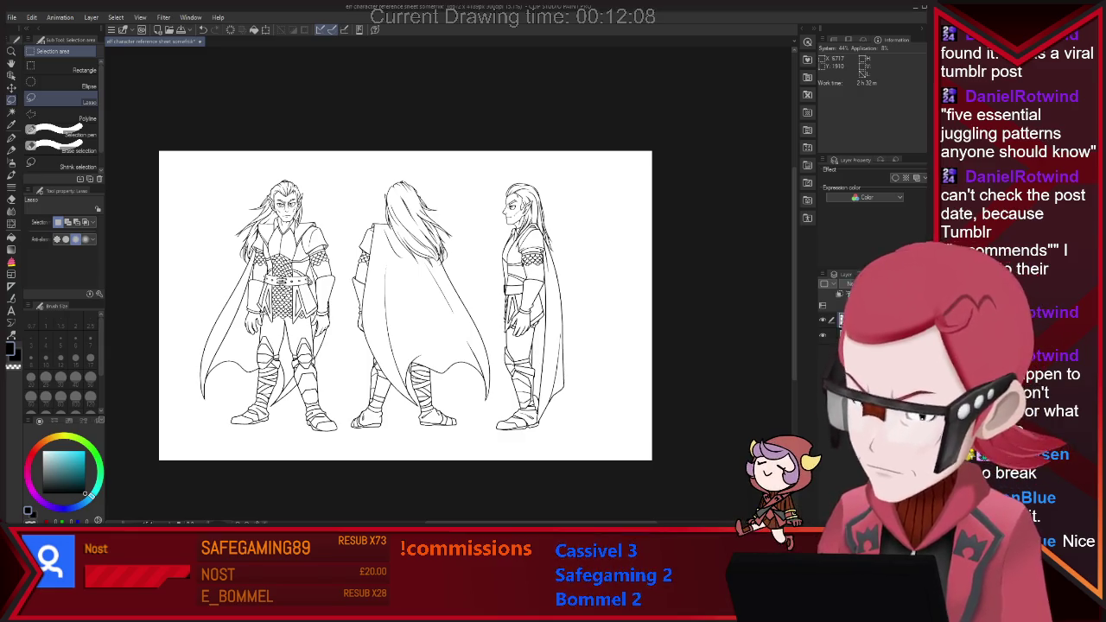
scroll(652, 283, up, 1)
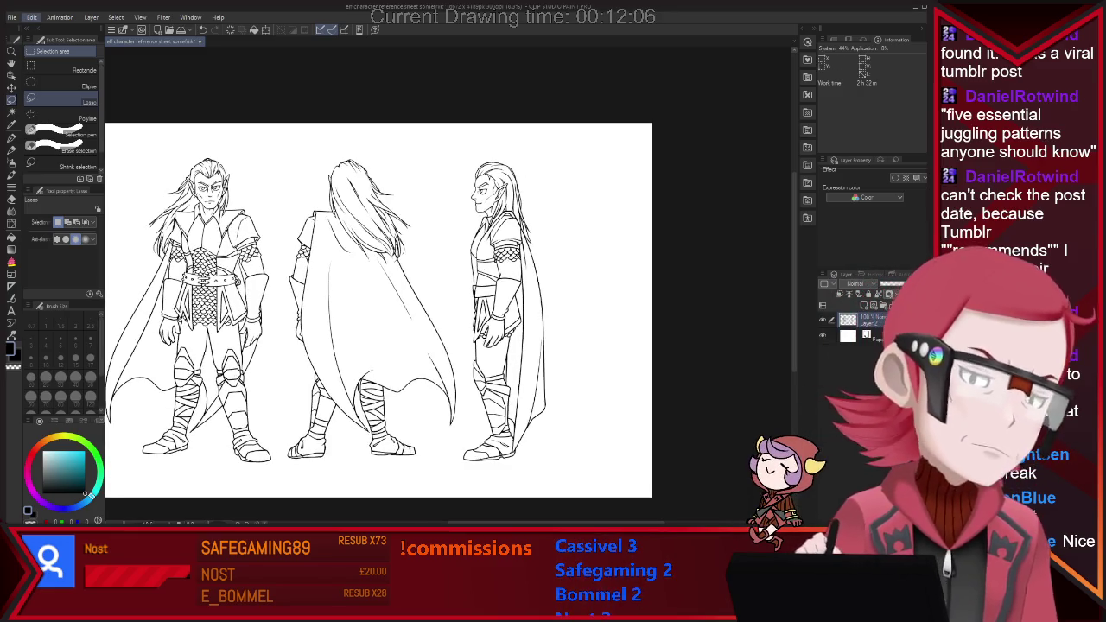
key(ctrl+t)
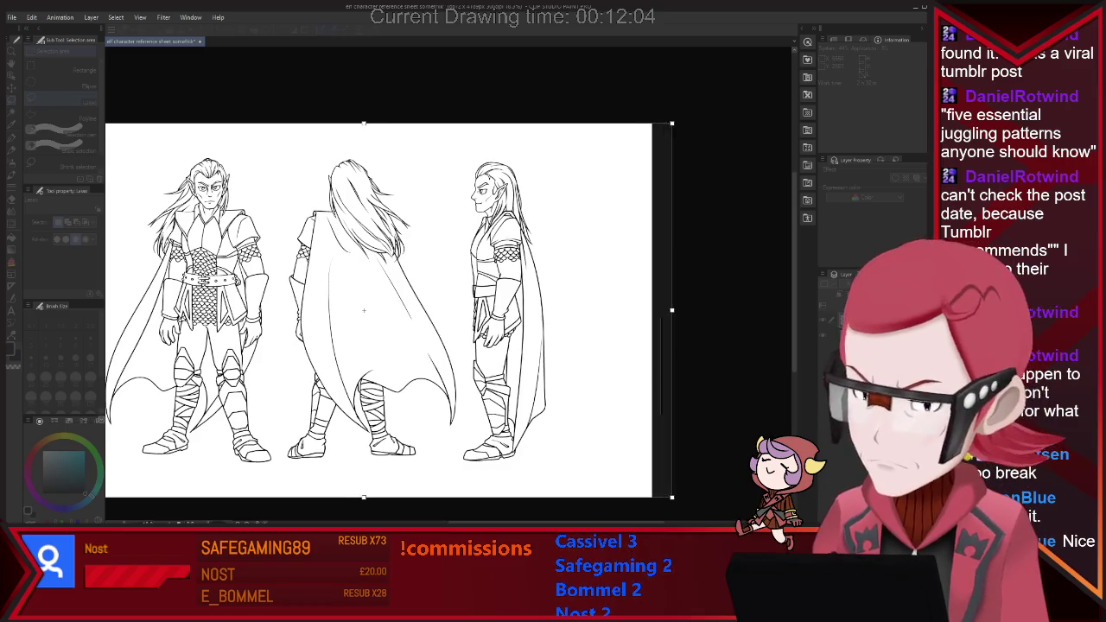
key(Escape)
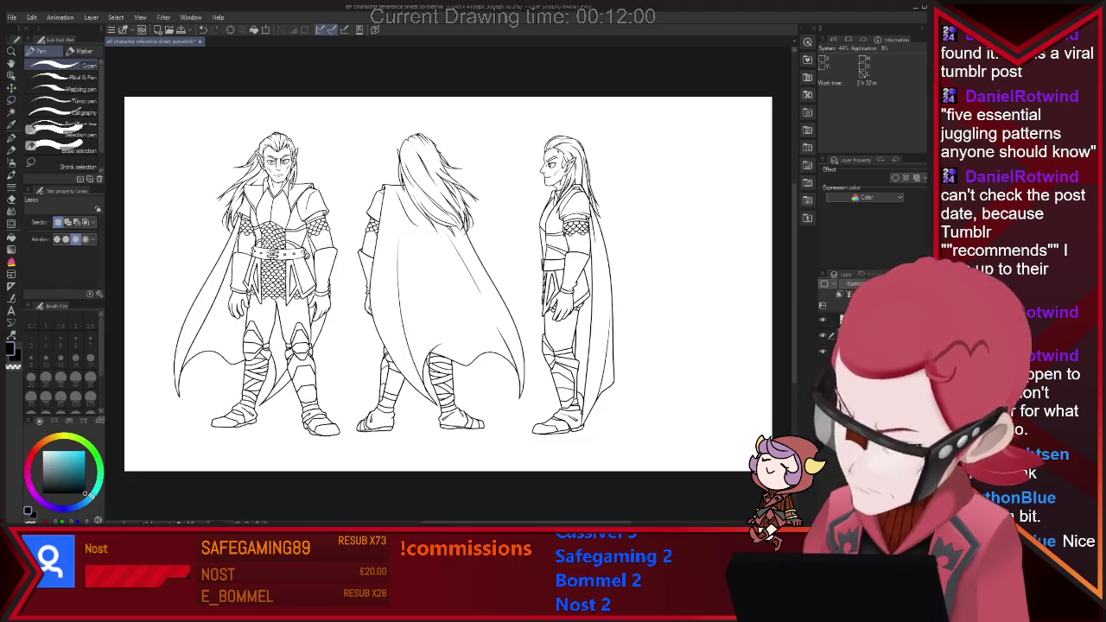
Step: Sketch the axe handle and curved blade to the right of the side-view elf
key(p)
drag(655, 149, 703, 422)
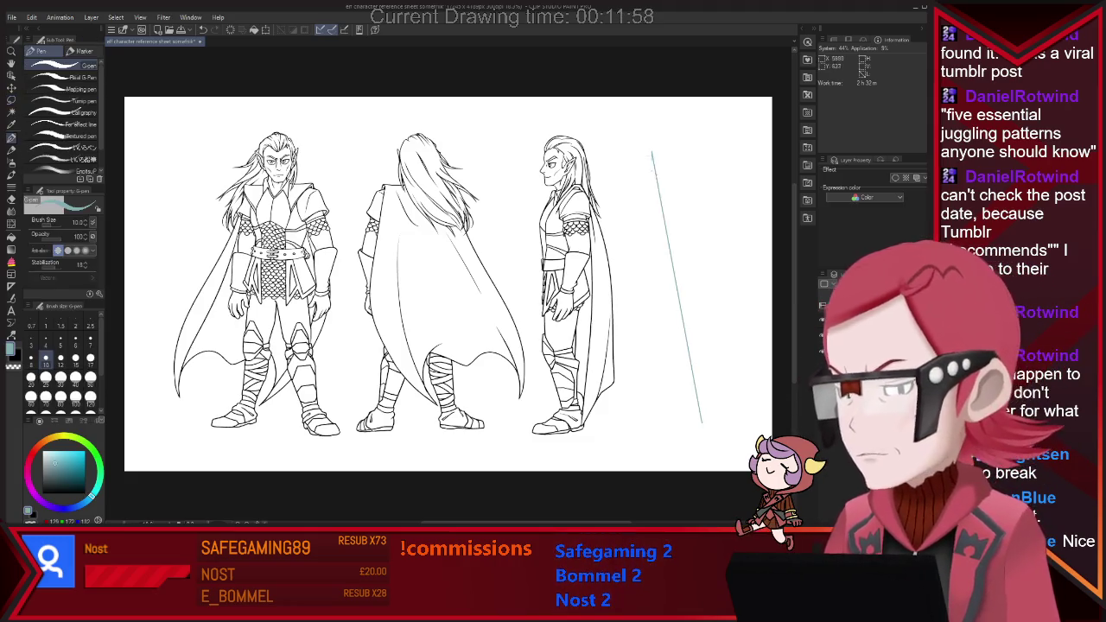
key(ctrl+z)
key(ctrl+z)
mouse_move(654, 156)
mouse_down()
mouse_move(654, 230)
mouse_move(661, 156)
mouse_up()
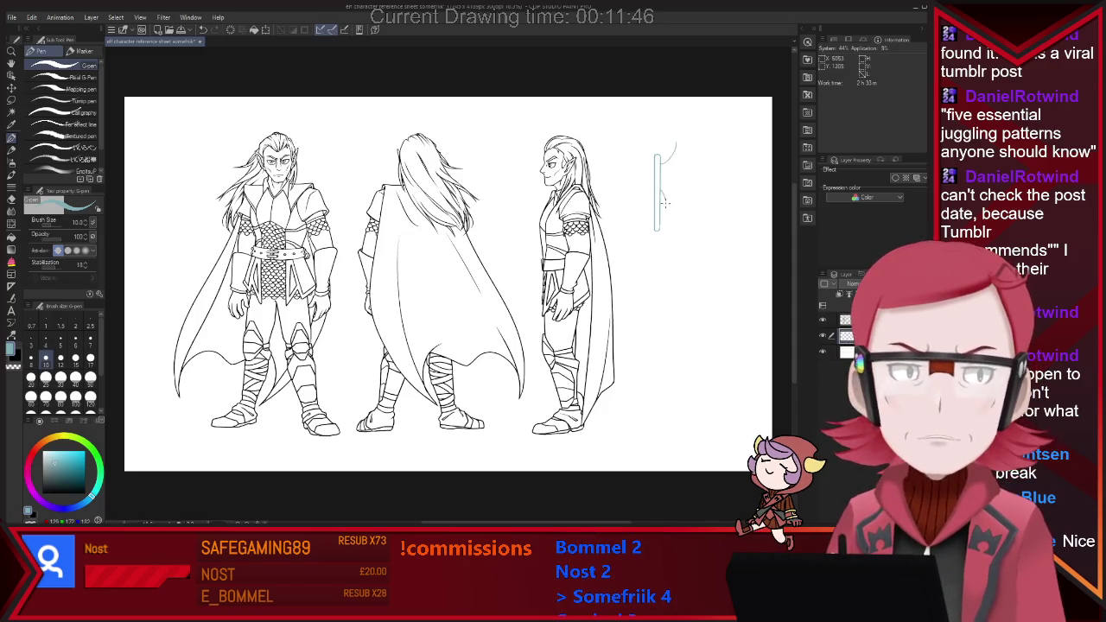
drag(667, 201, 670, 136)
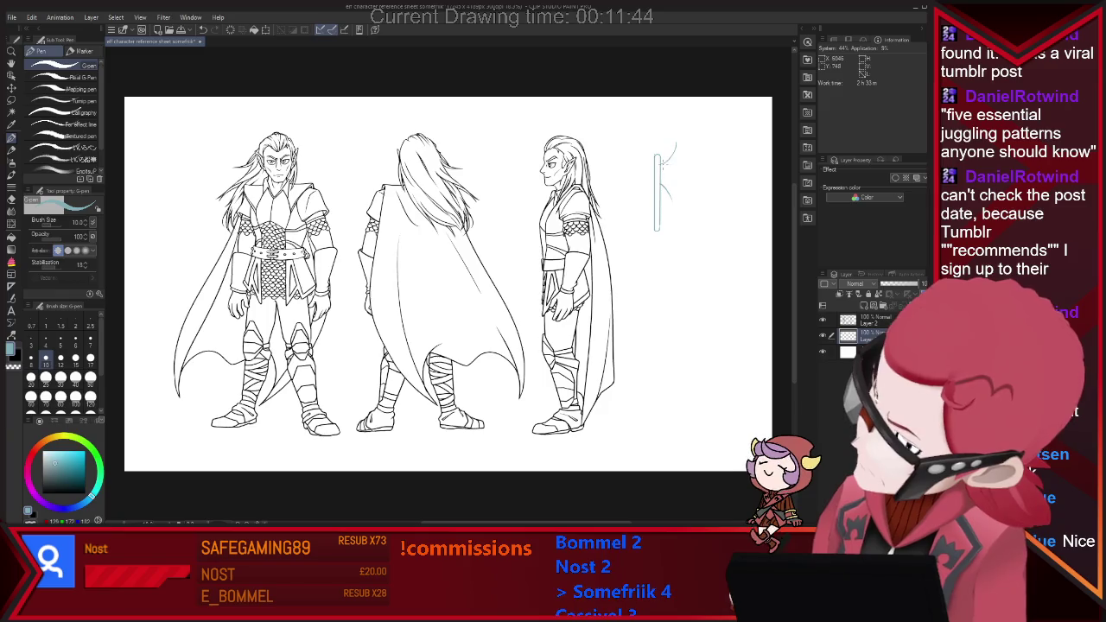
mouse_move(688, 199)
mouse_down()
mouse_move(666, 130)
mouse_move(680, 204)
mouse_up()
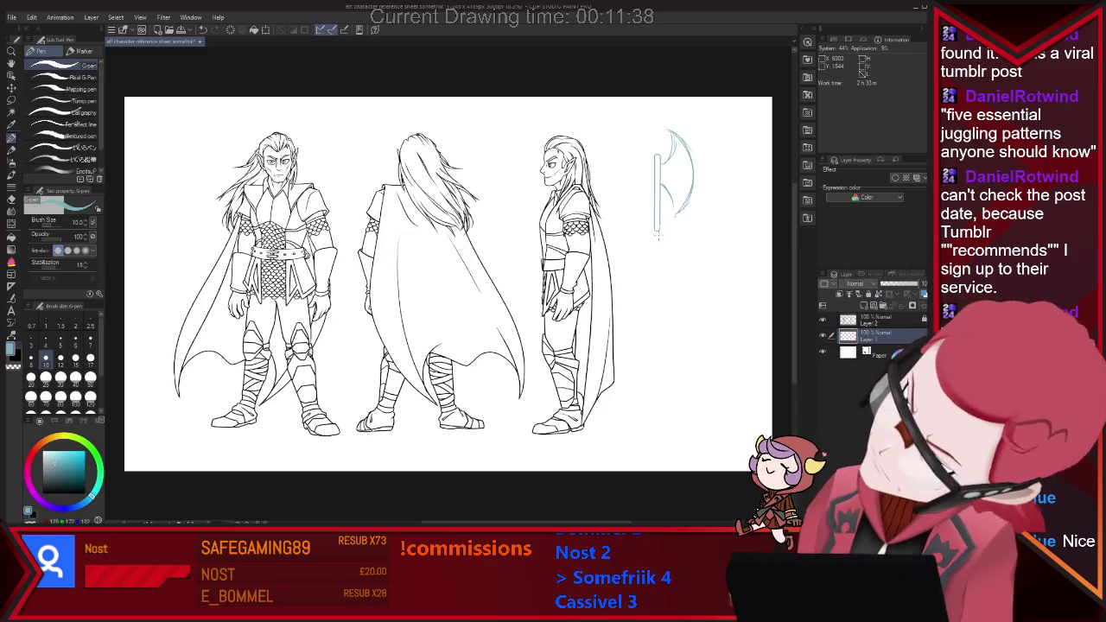
drag(655, 223, 652, 243)
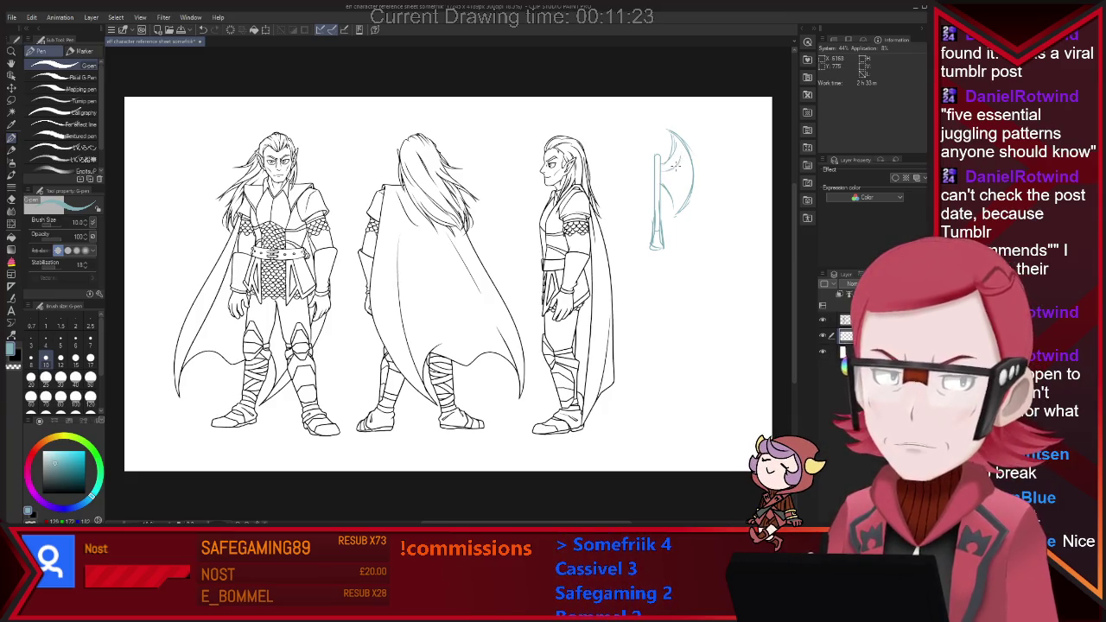
drag(668, 154, 684, 151)
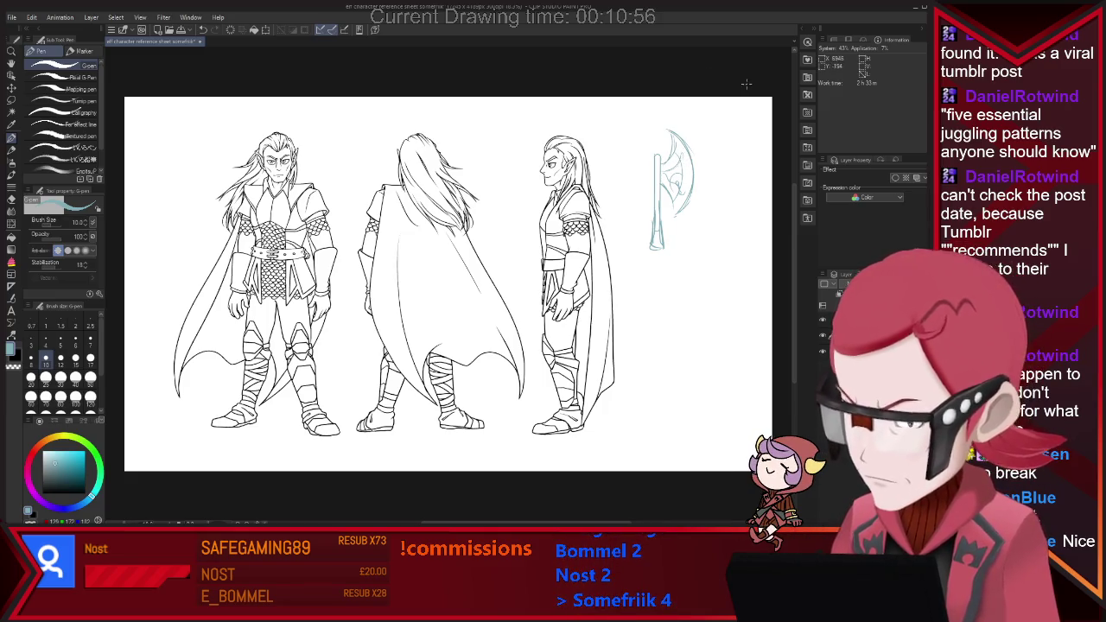
key(e)
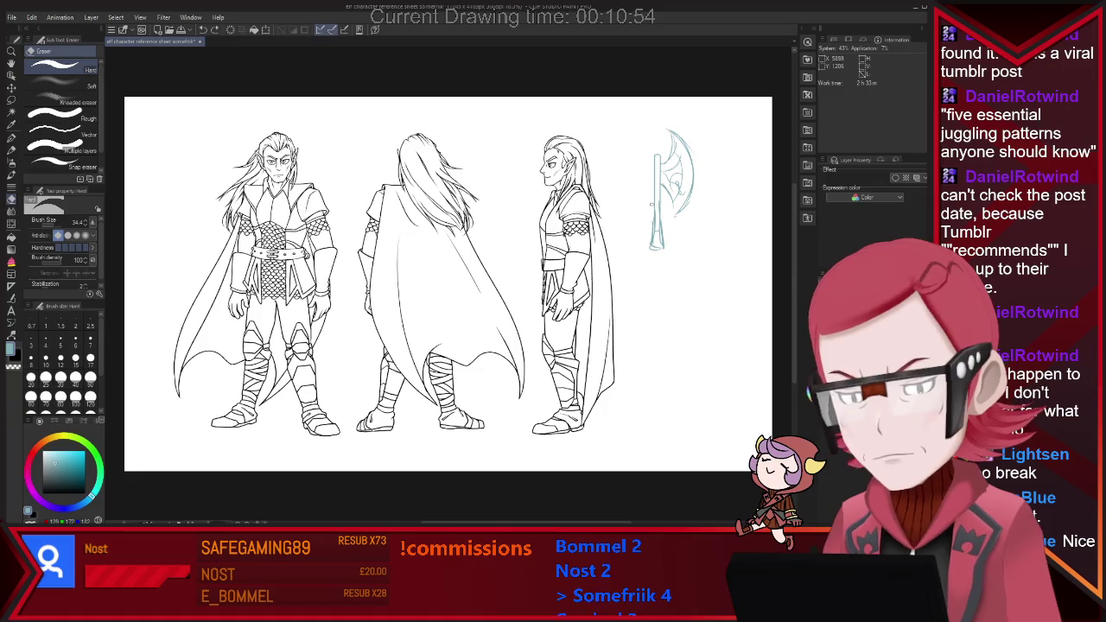
key(p)
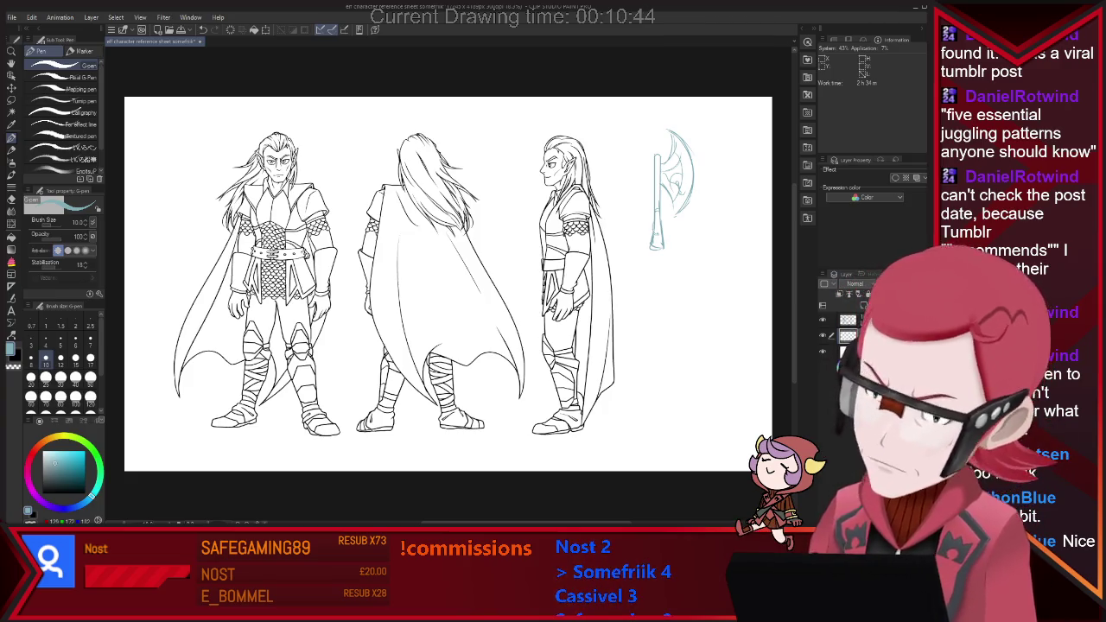
scroll(777, 297, down, 2)
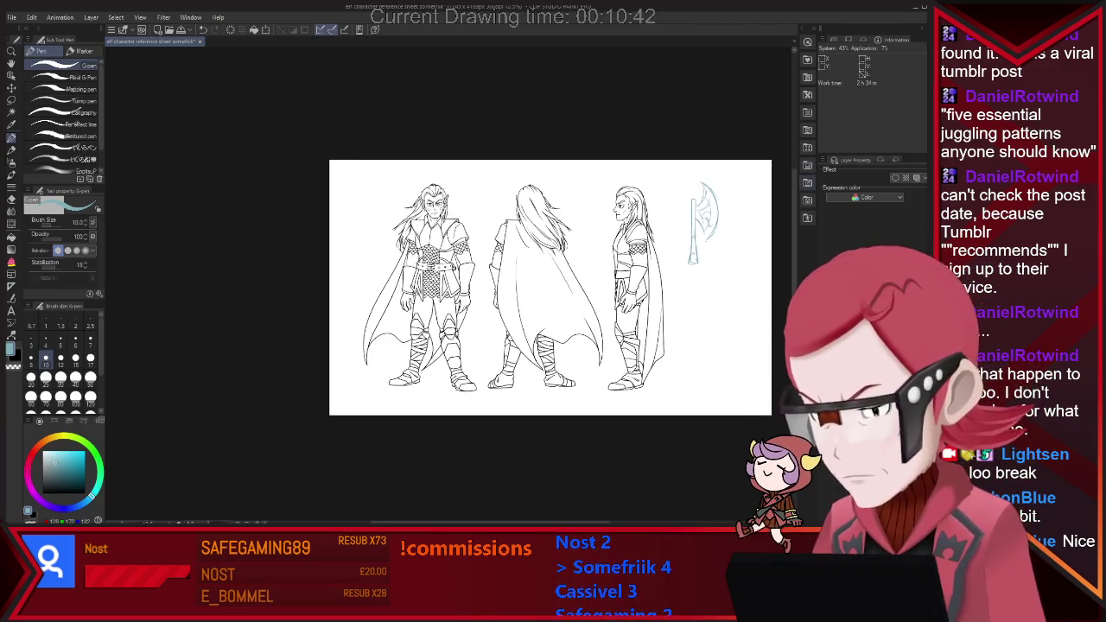
Step: Ink the axe handle's left edge, rounded top and right edge over the sketch
scroll(701, 184, up, 2)
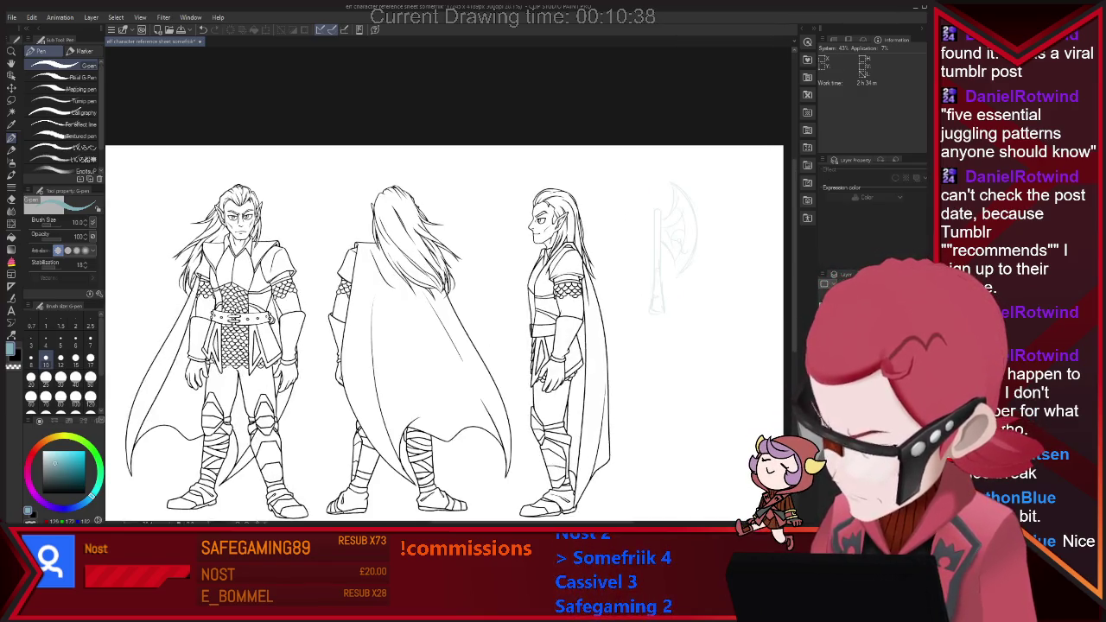
scroll(709, 205, up, 2)
scroll(708, 205, up, 2)
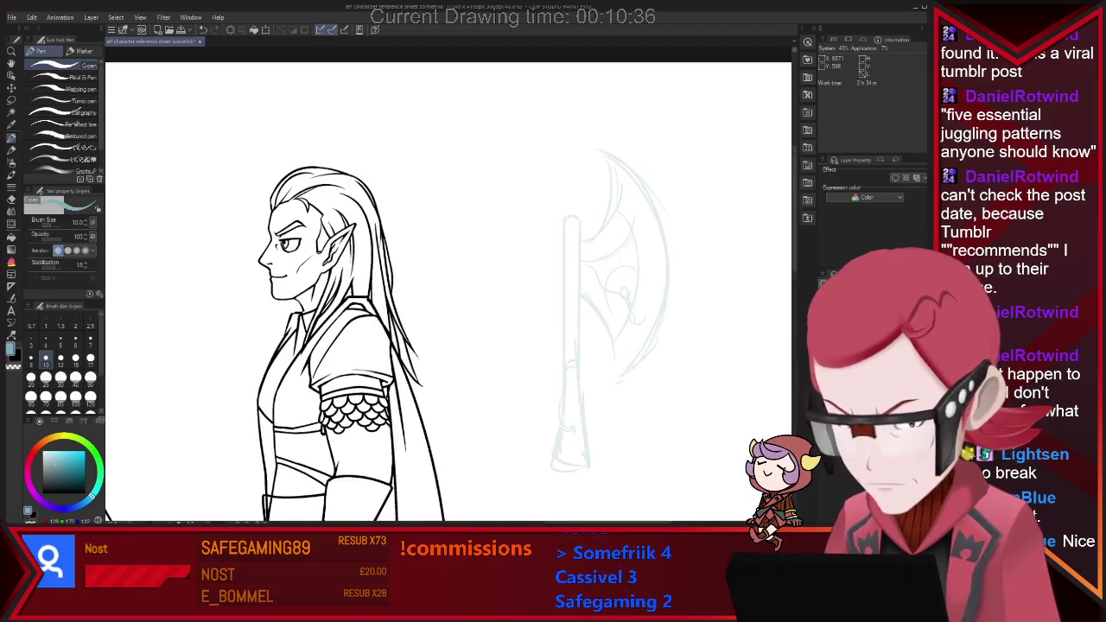
drag(564, 221, 564, 396)
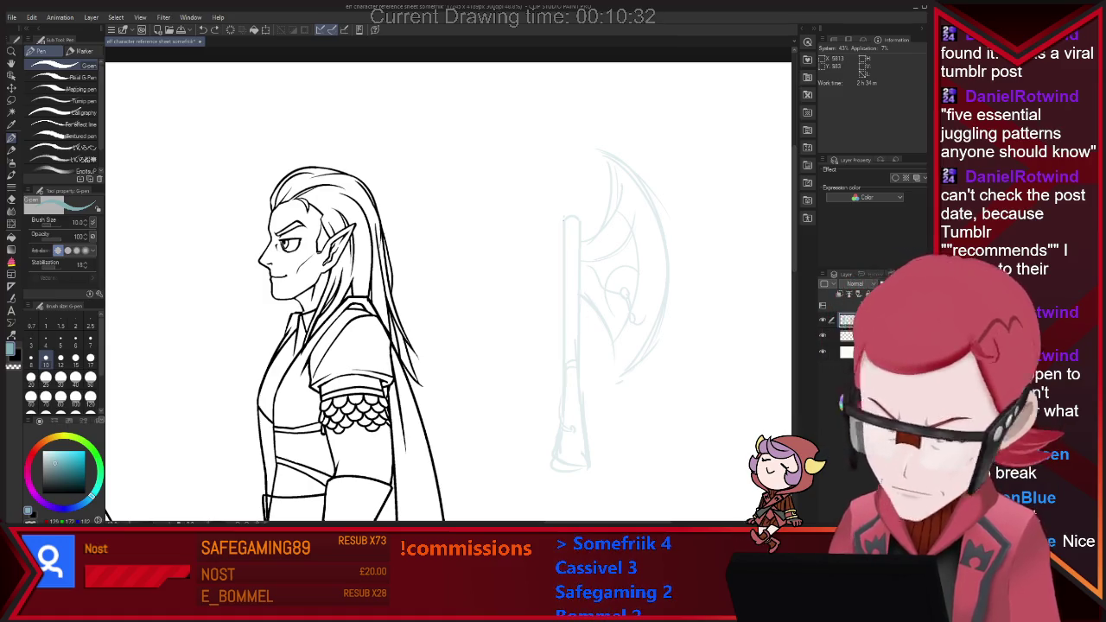
key(ctrl+z)
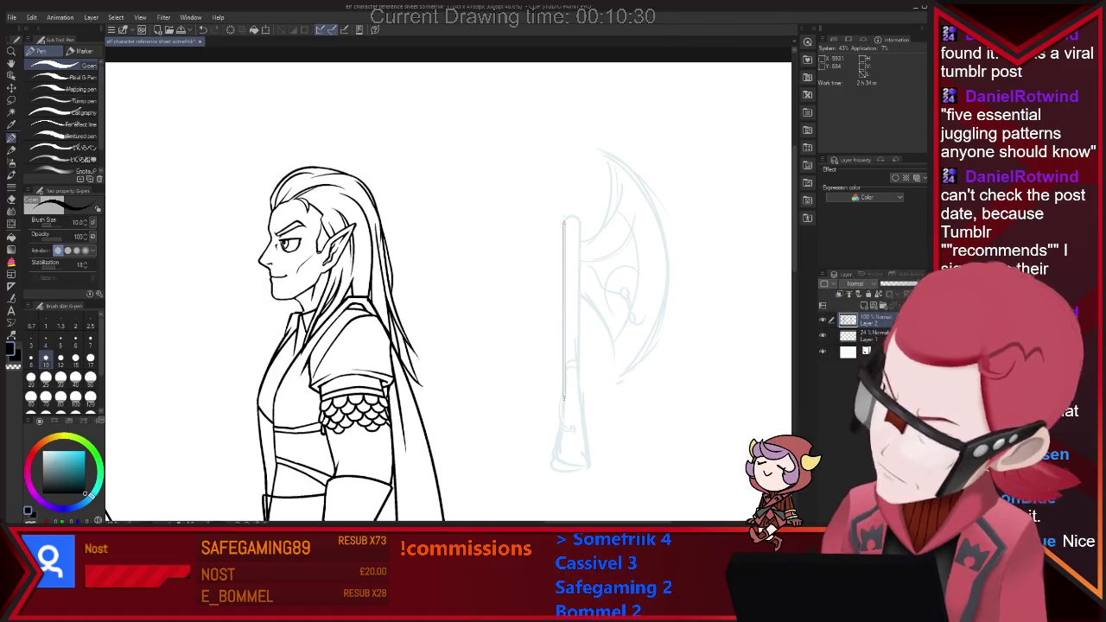
drag(564, 220, 564, 397)
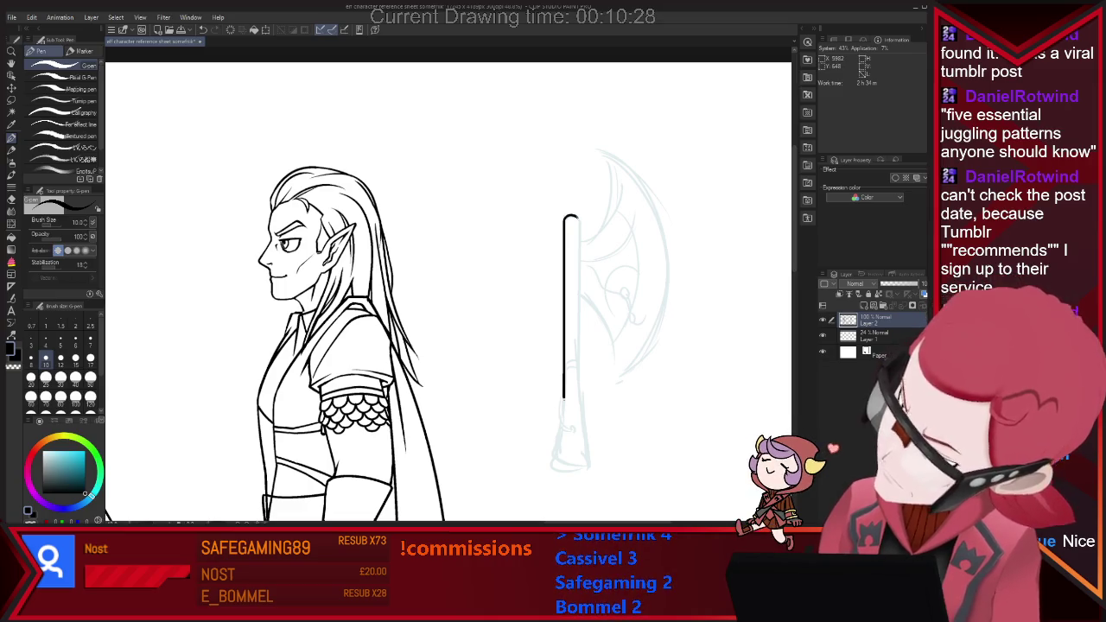
drag(563, 219, 577, 398)
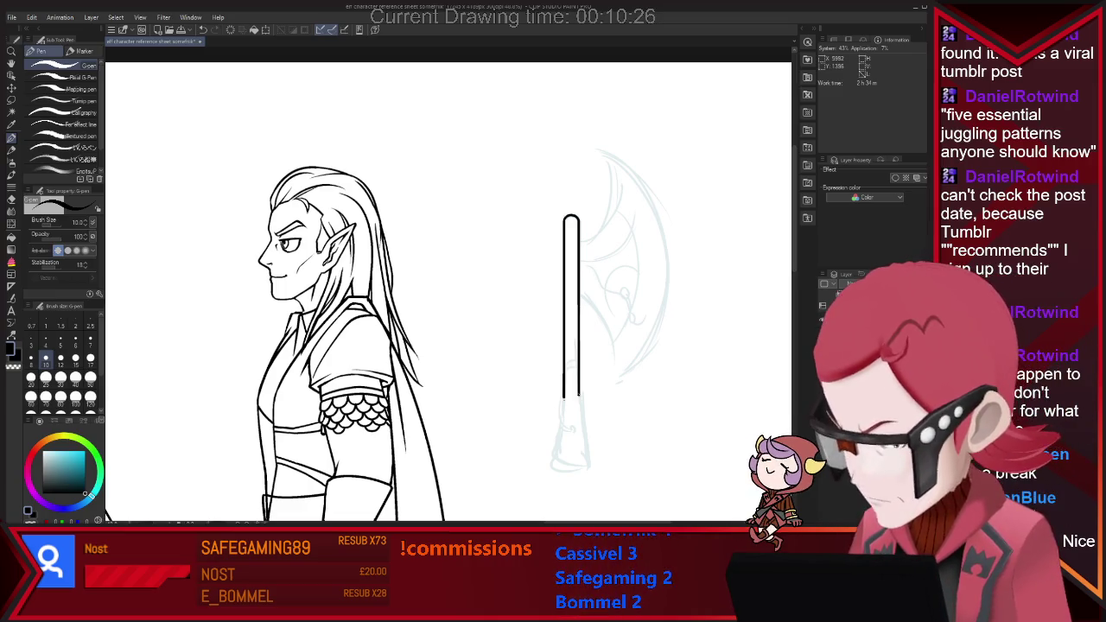
Step: Extend both handle edges into a flared butt end and trim the overlap
key(e)
key(p)
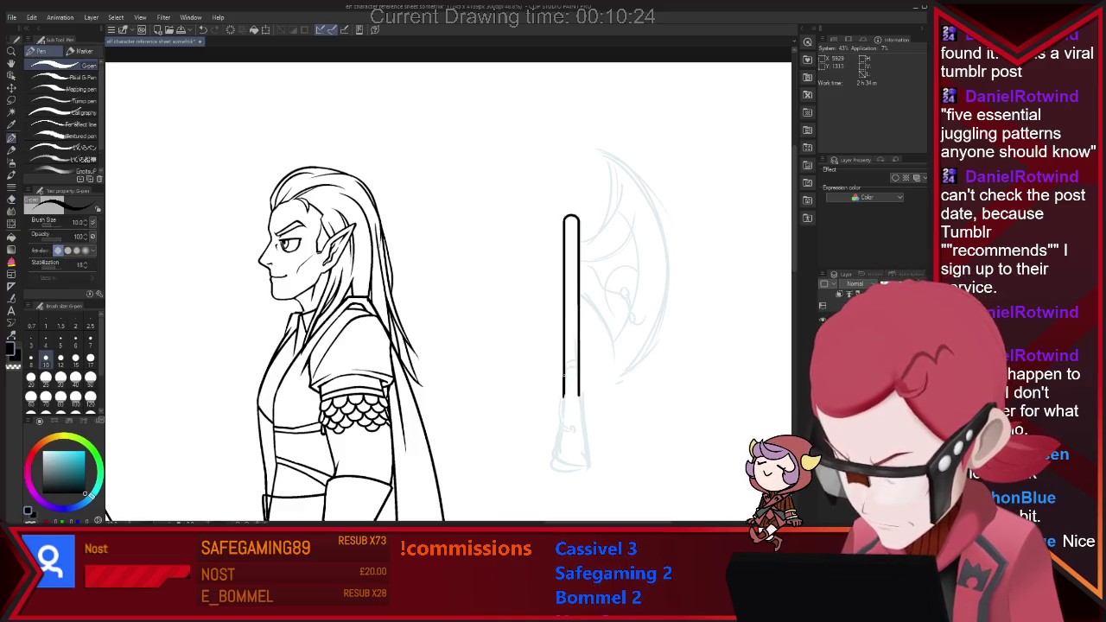
key(ctrl+z)
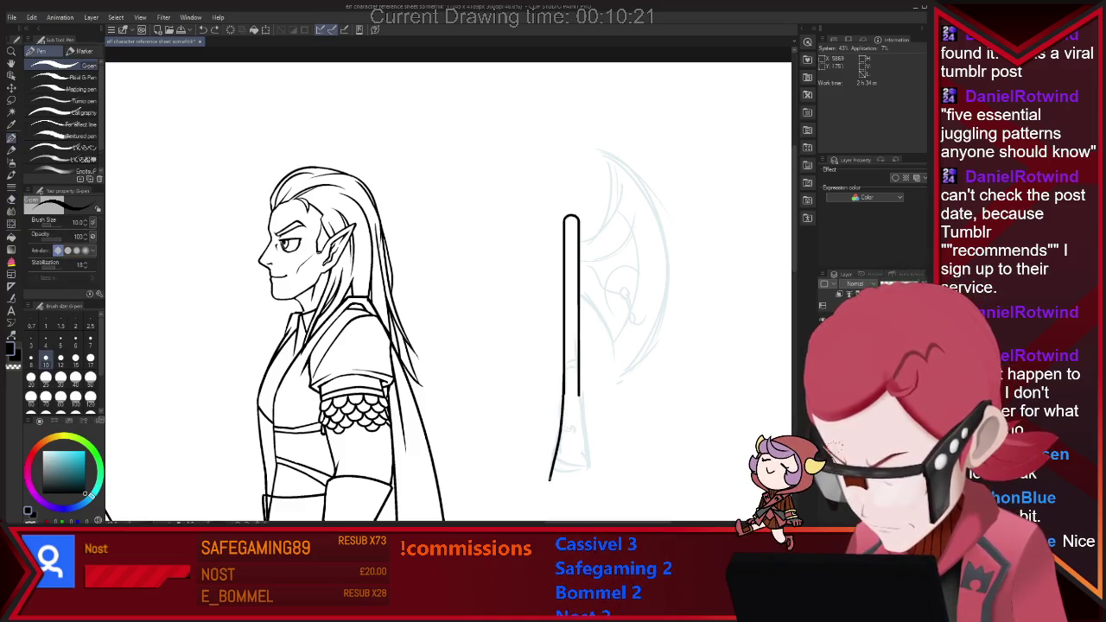
key(ctrl+z)
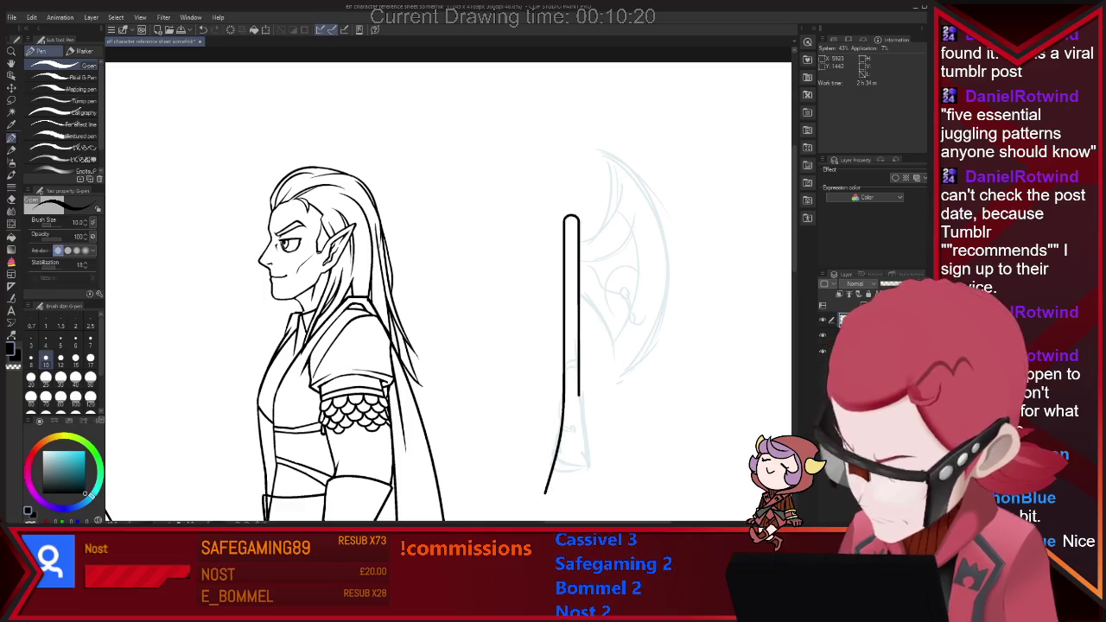
drag(567, 385, 546, 483)
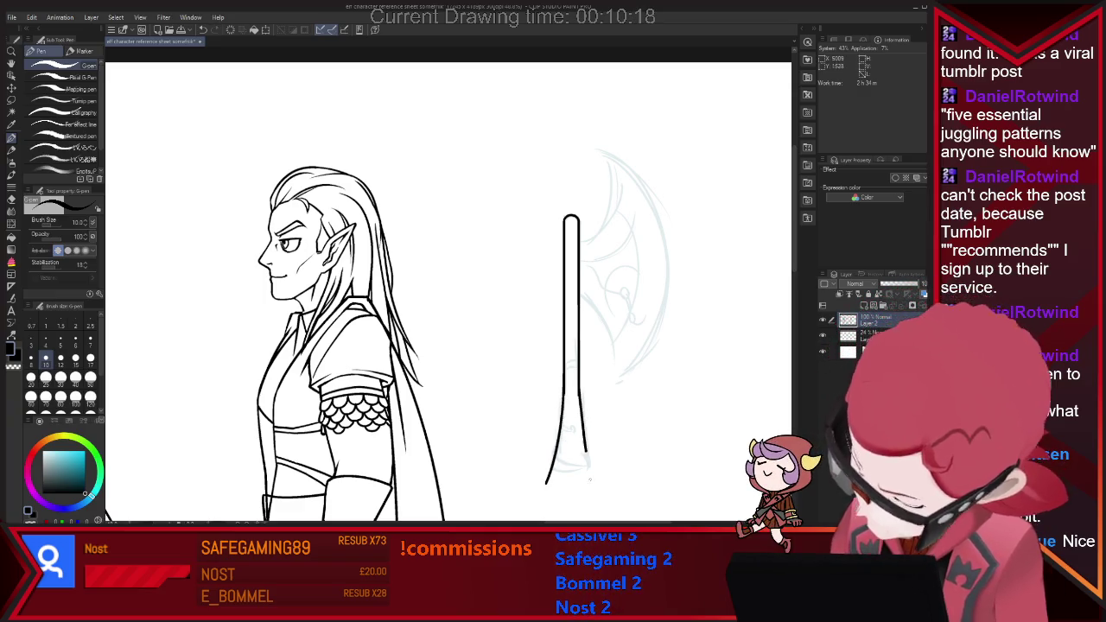
drag(581, 421, 589, 500)
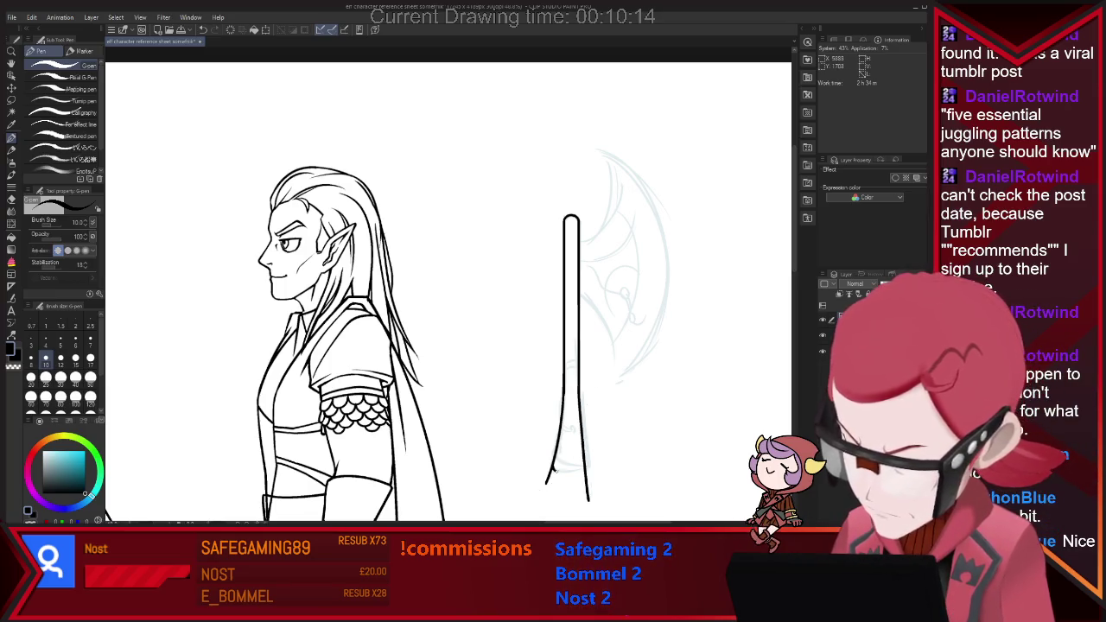
key(e)
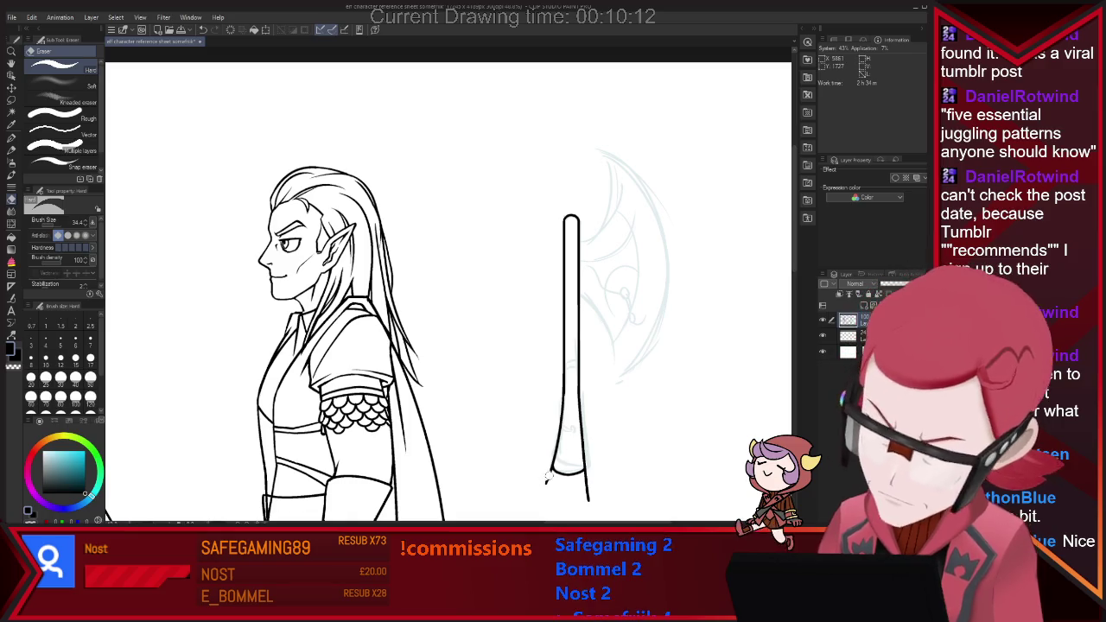
drag(585, 476, 592, 471)
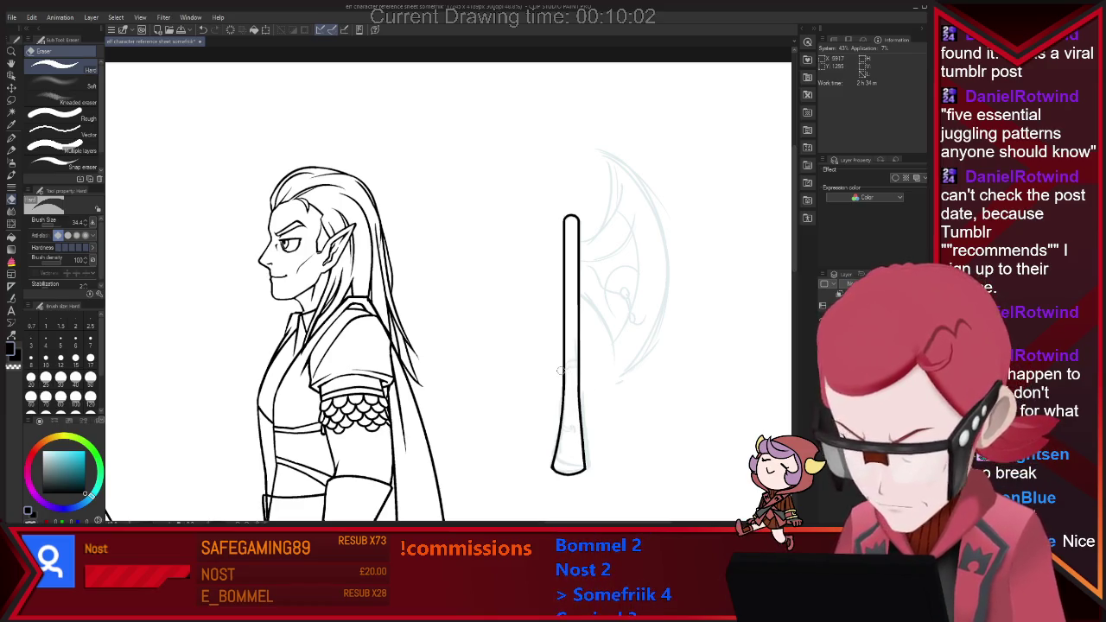
key(p)
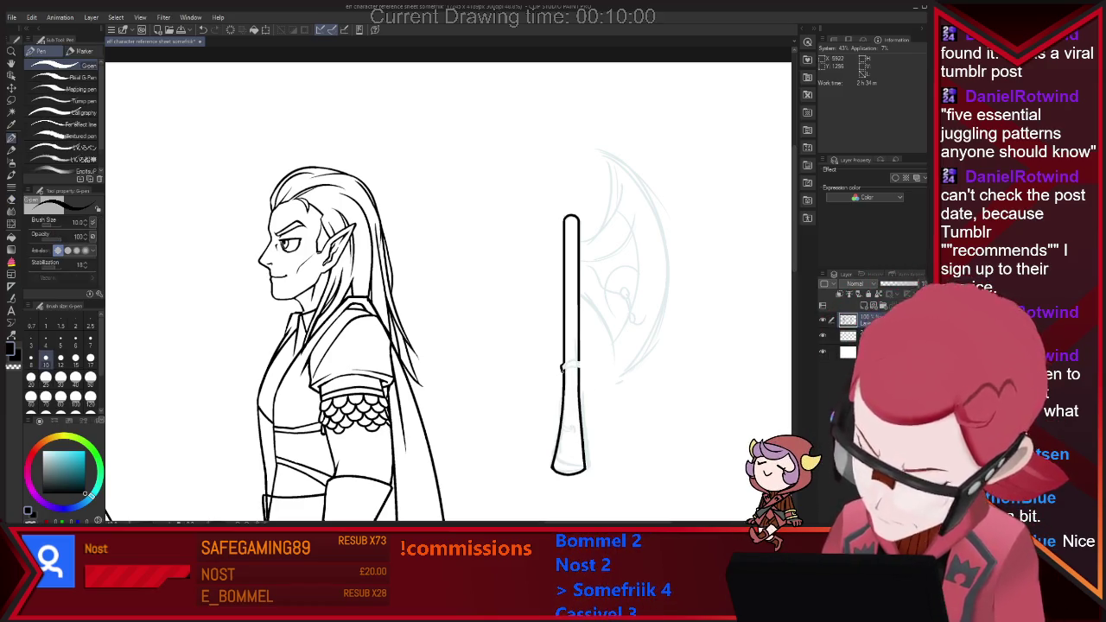
Step: Add a collar band across the handle and a small detail near its base
drag(562, 364, 580, 363)
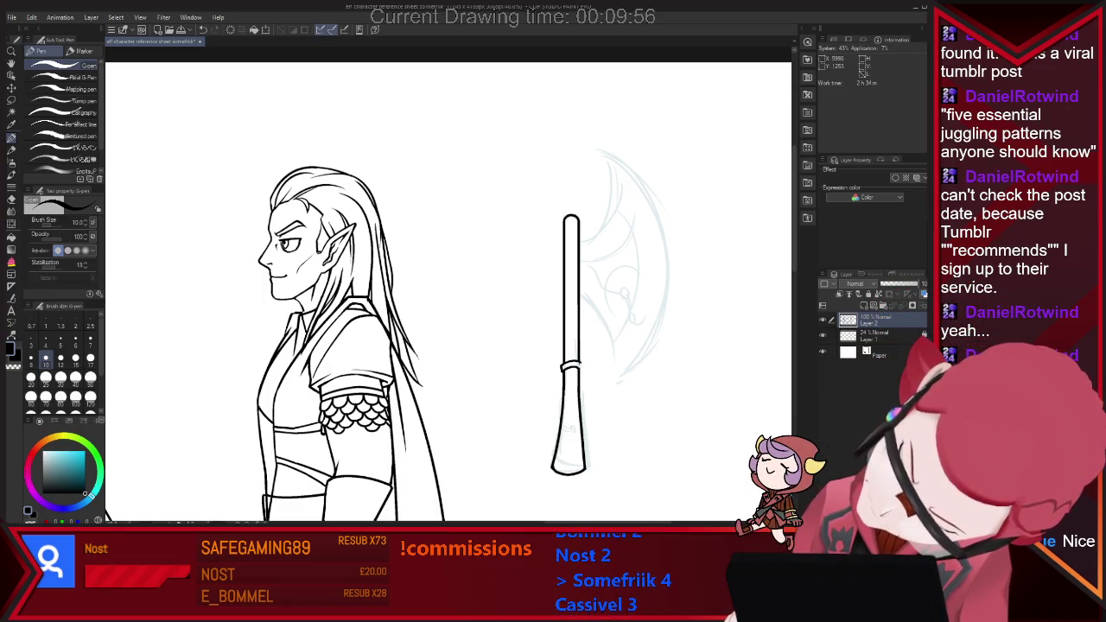
key(e)
key(p)
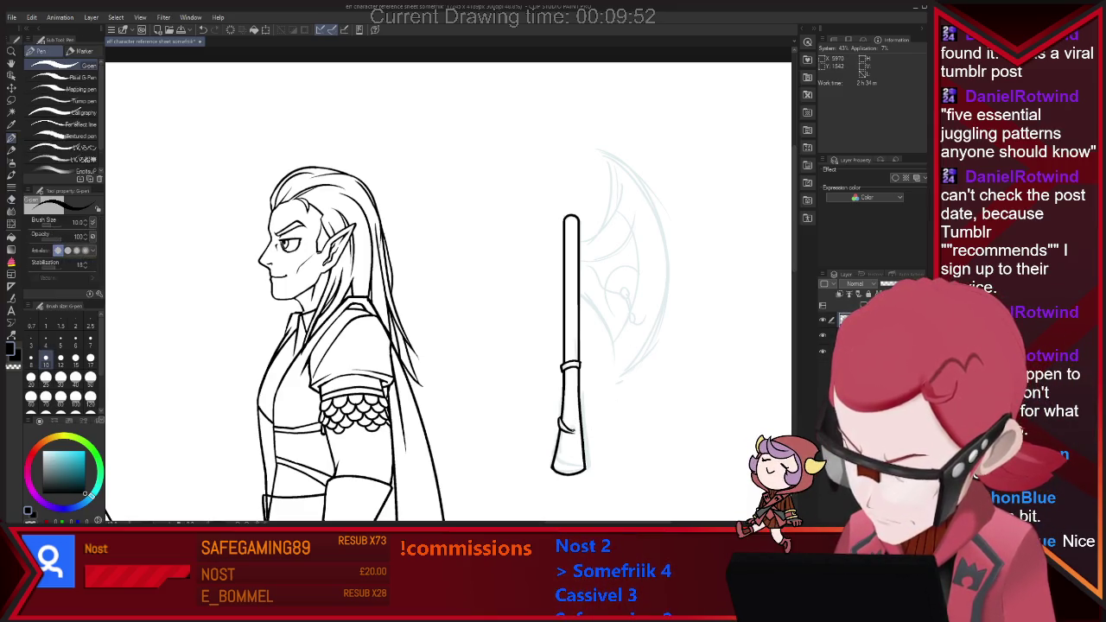
drag(560, 424, 571, 432)
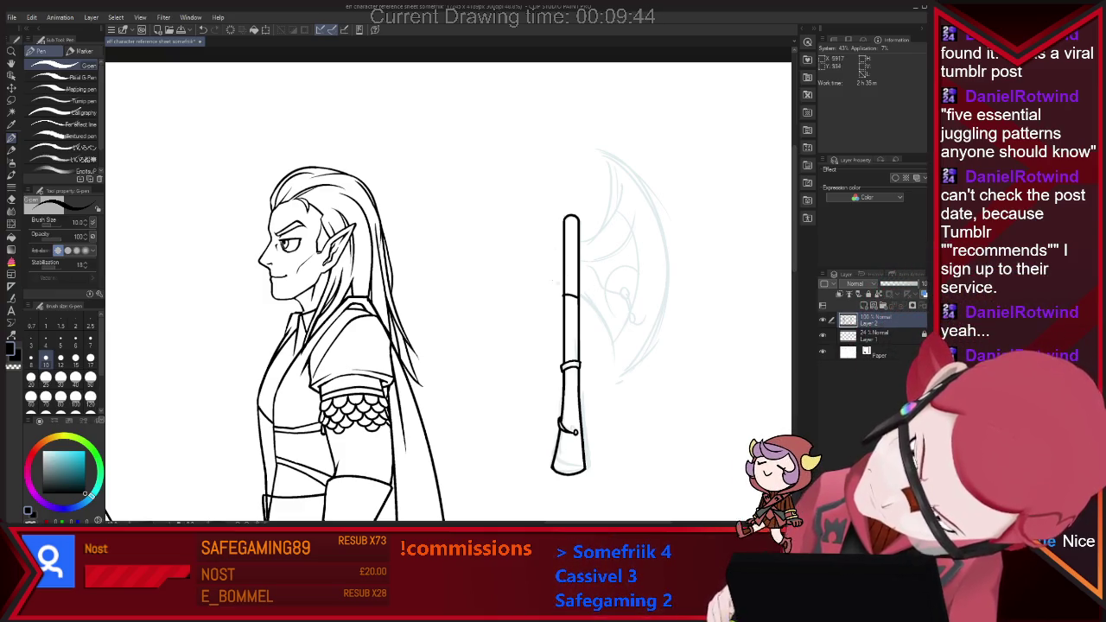
key(e)
drag(564, 292, 563, 255)
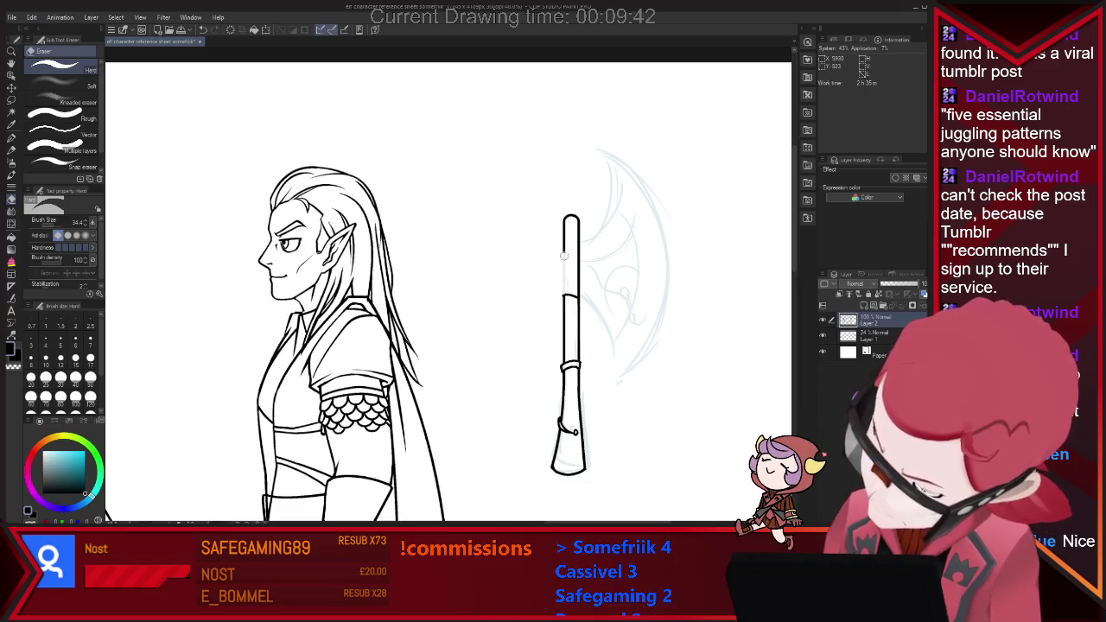
key(p)
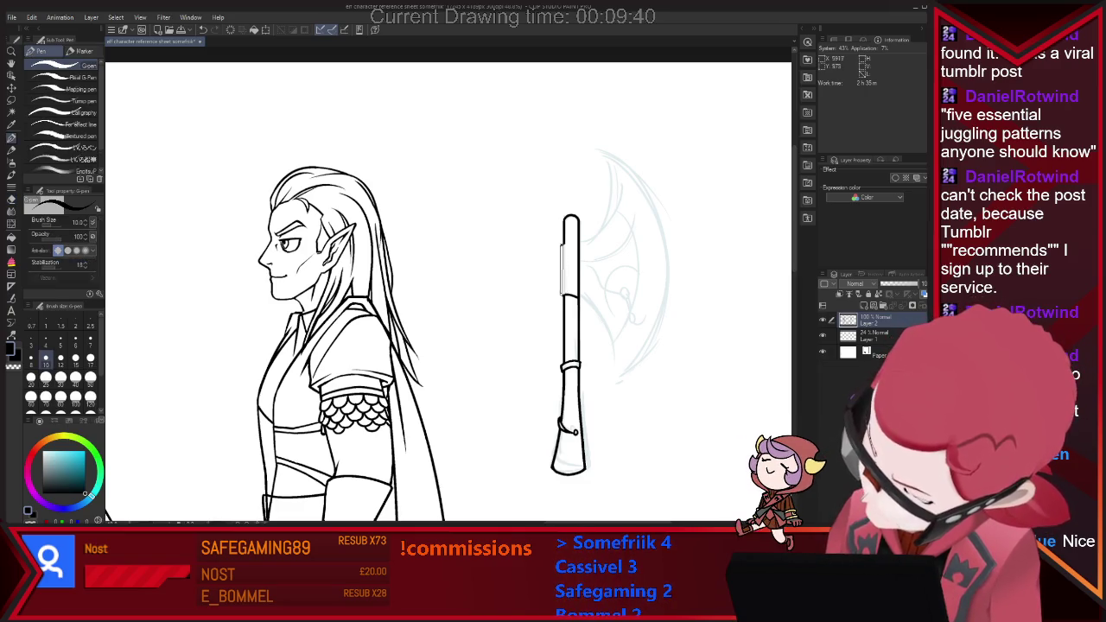
Step: Touch up the handle lines, alternating between the Eraser and G-pen
key(e)
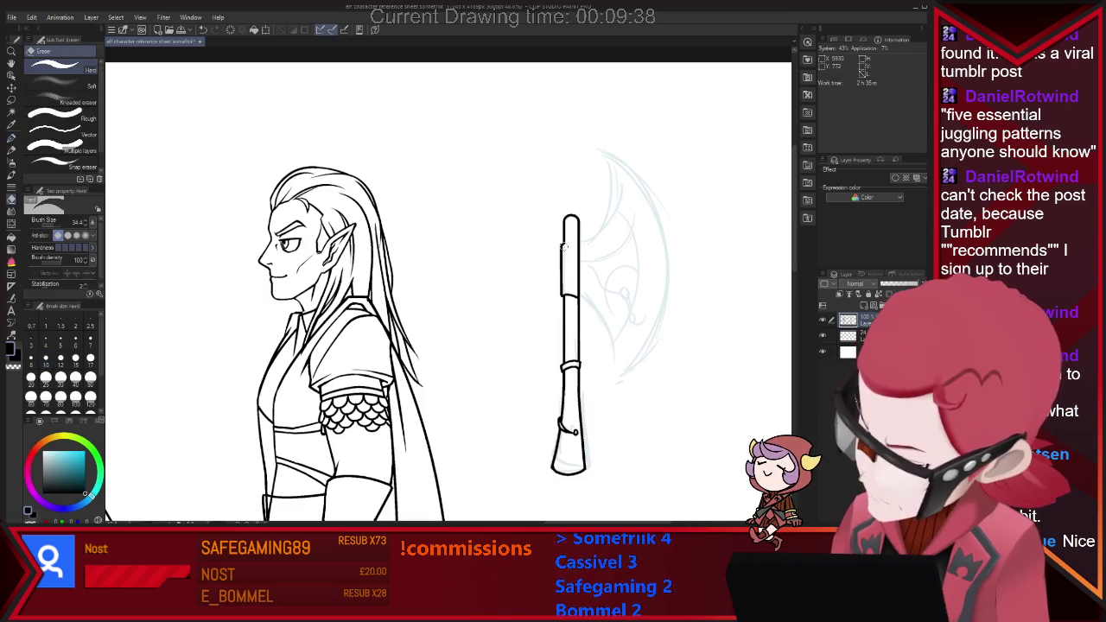
key(p)
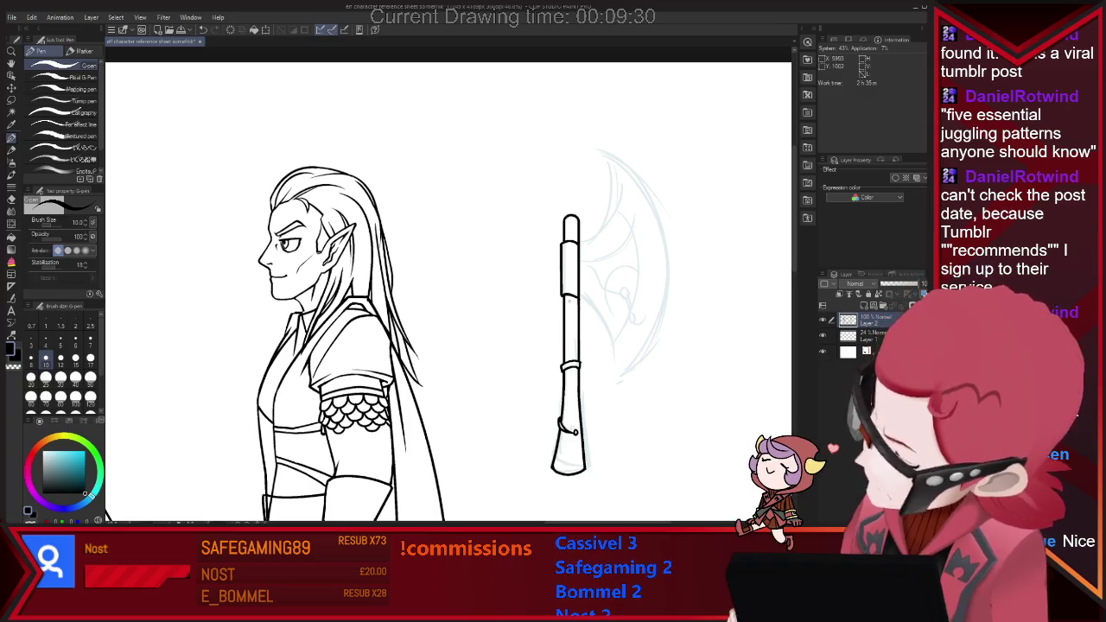
key(e)
key(p)
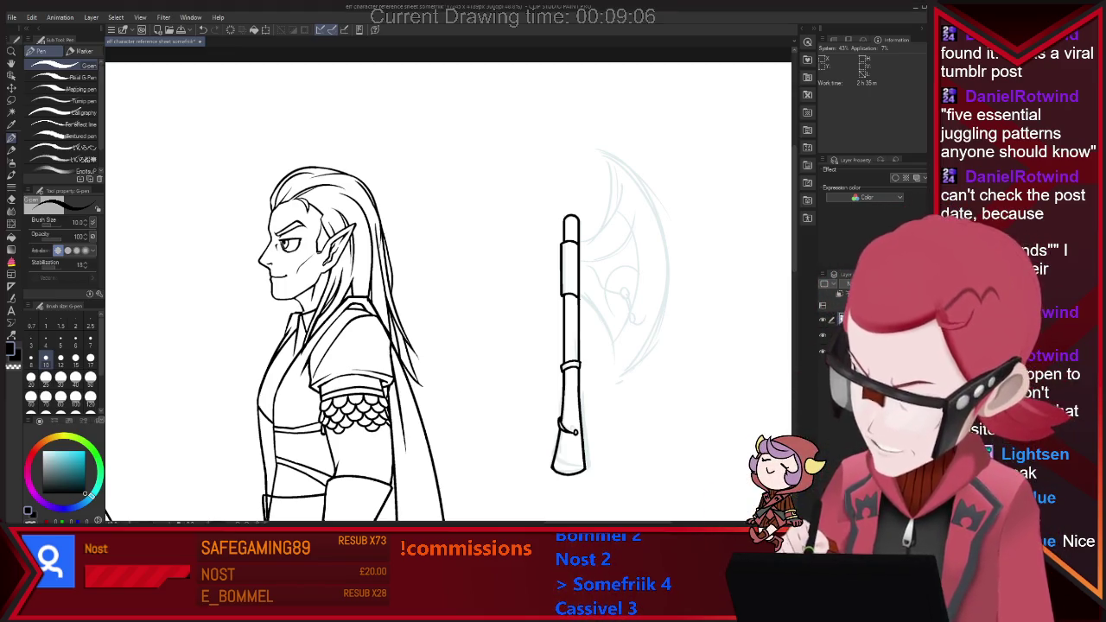
key(e)
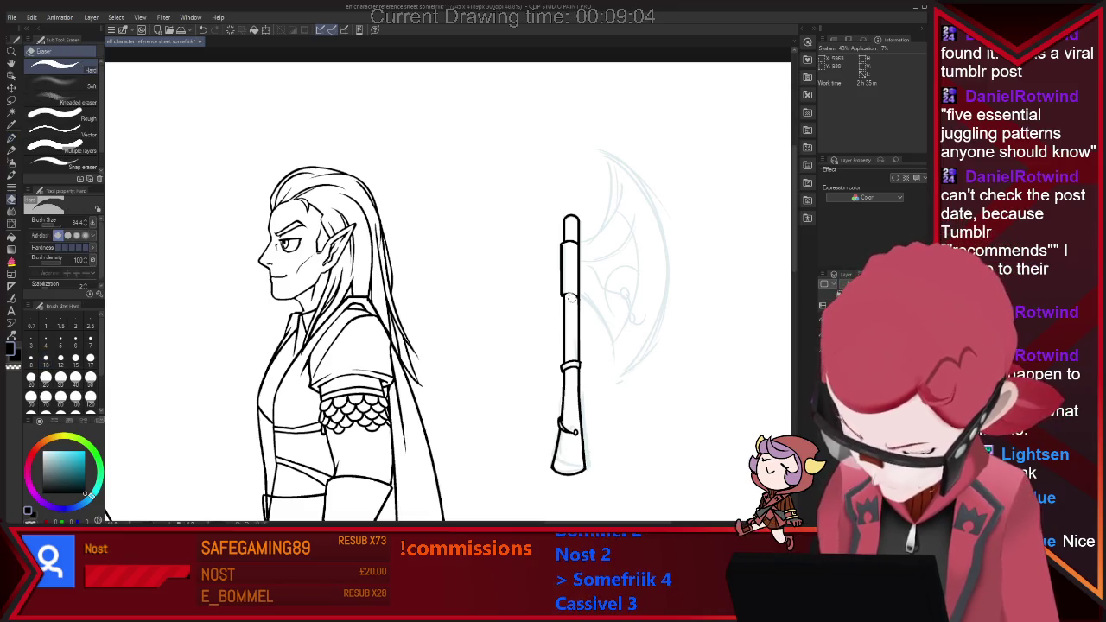
key(p)
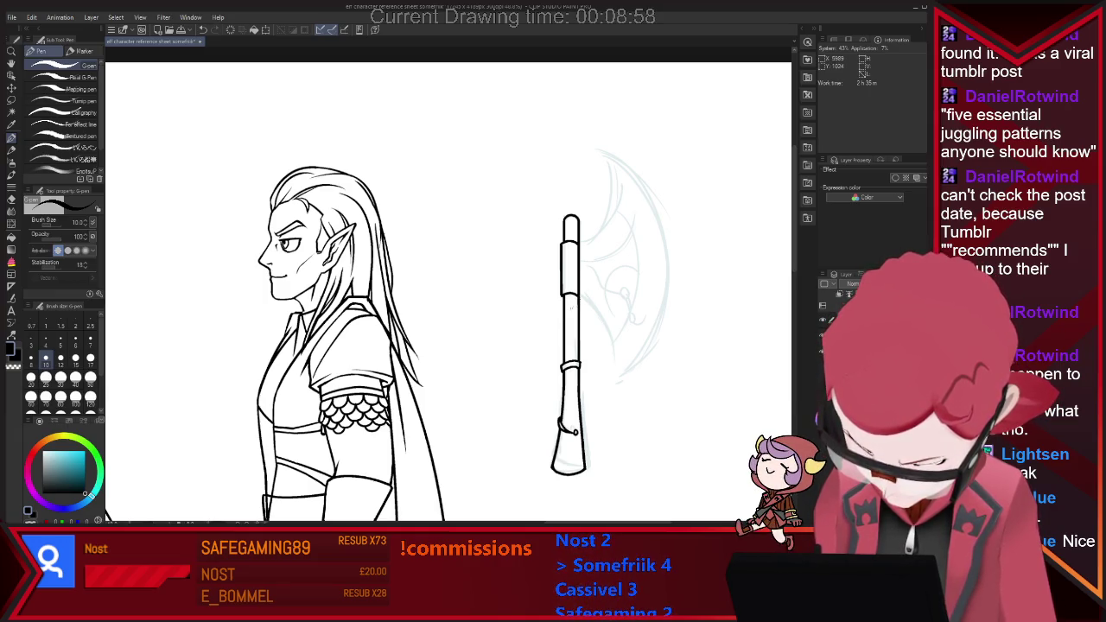
key(e)
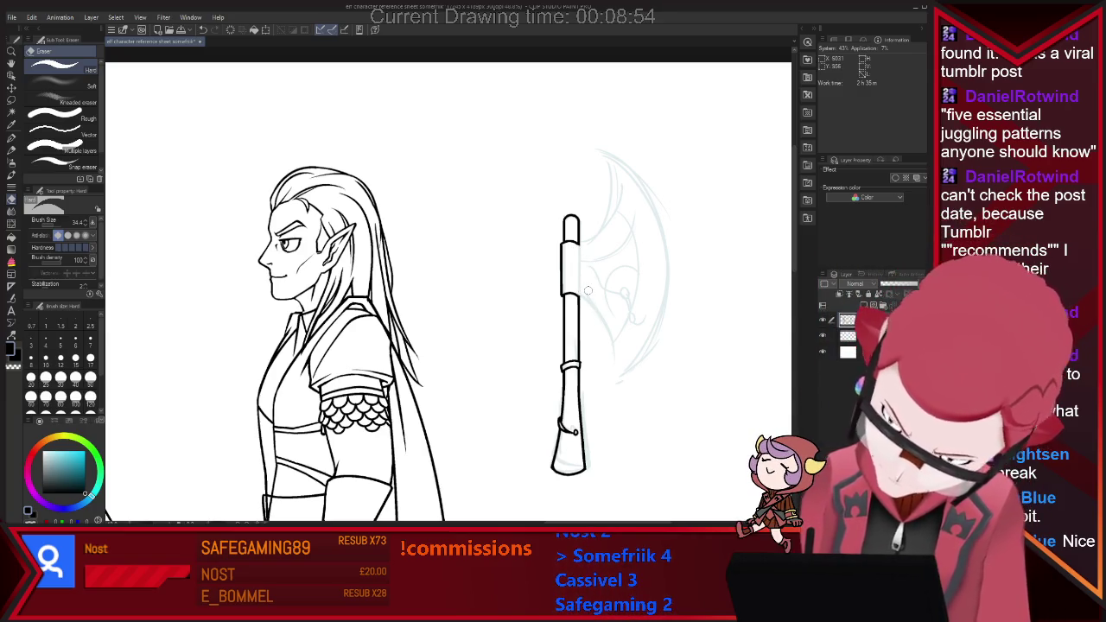
key(p)
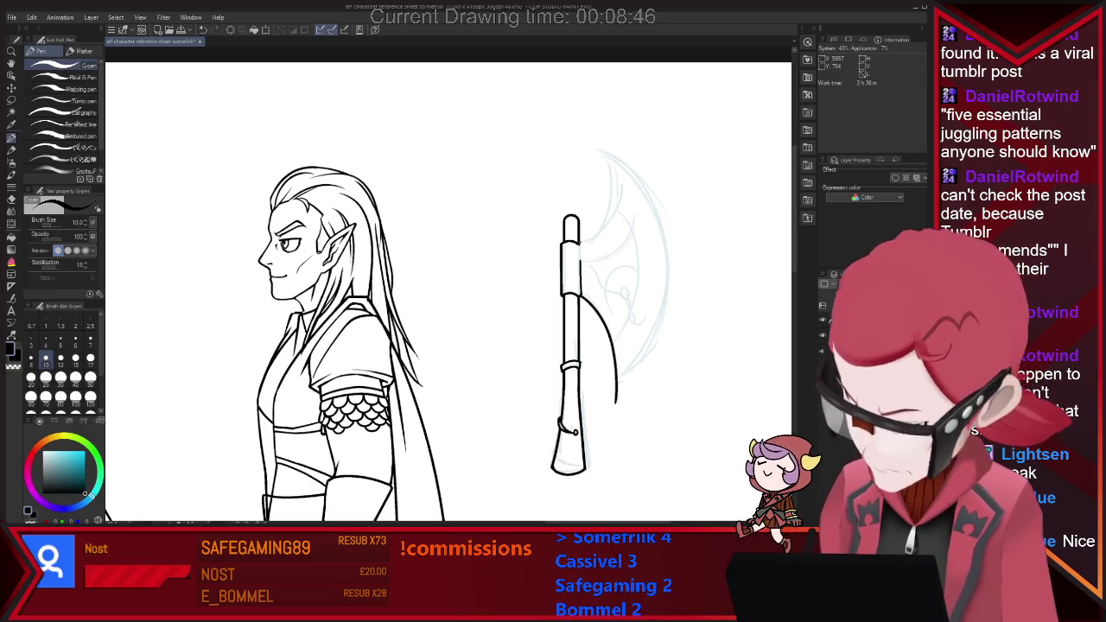
Step: Redraw the upper curve of the axe blade several times until it has a tighter bend
key(ctrl+z)
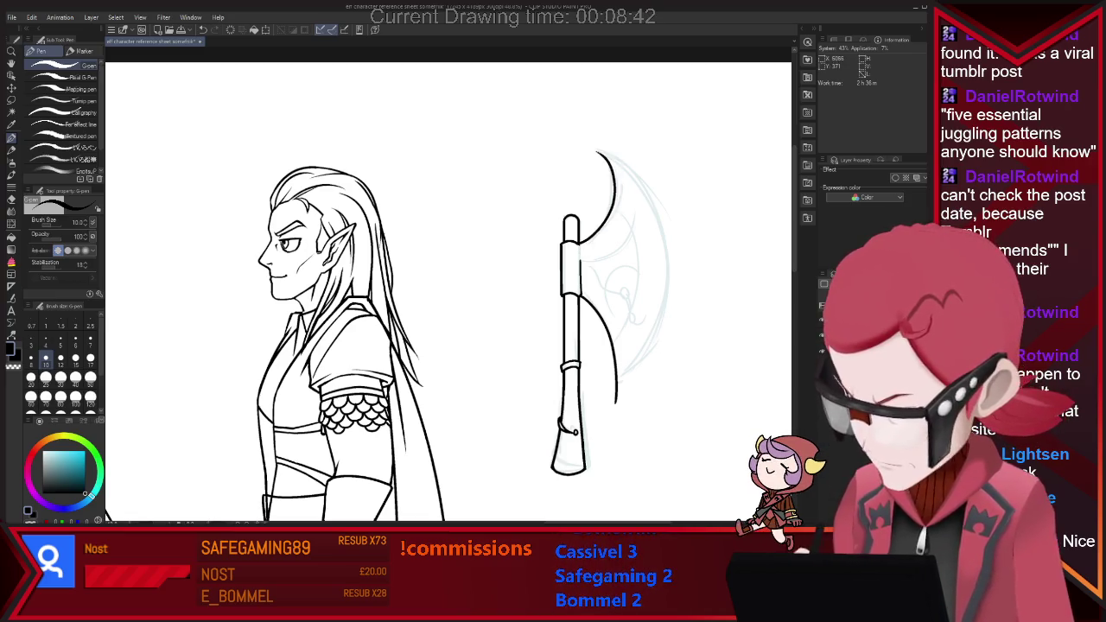
drag(581, 245, 596, 147)
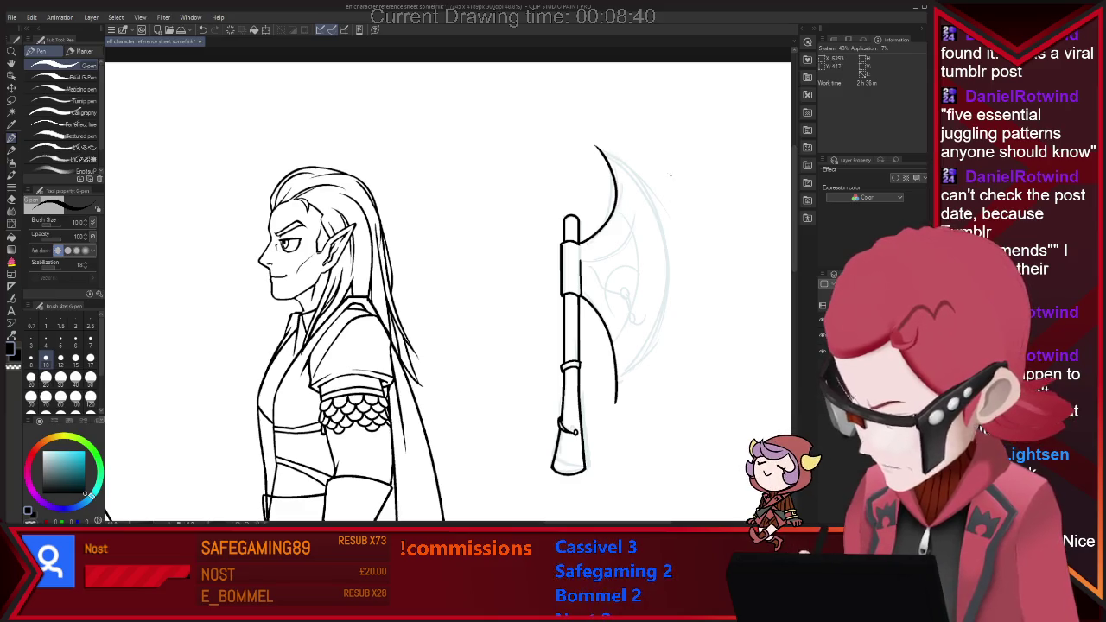
key(ctrl+z)
key(e)
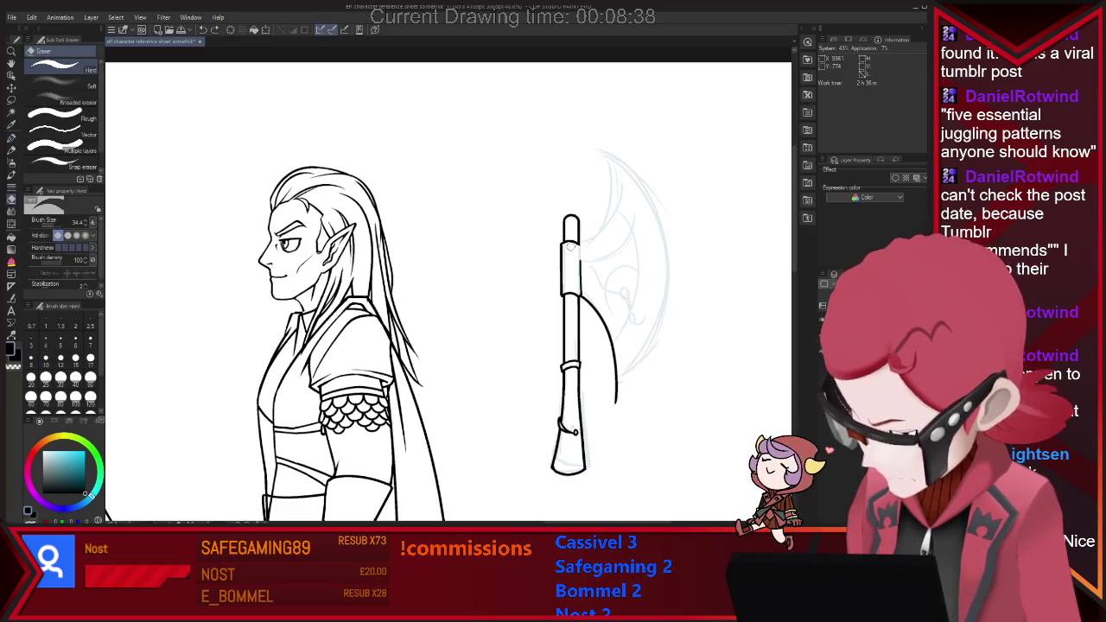
key(p)
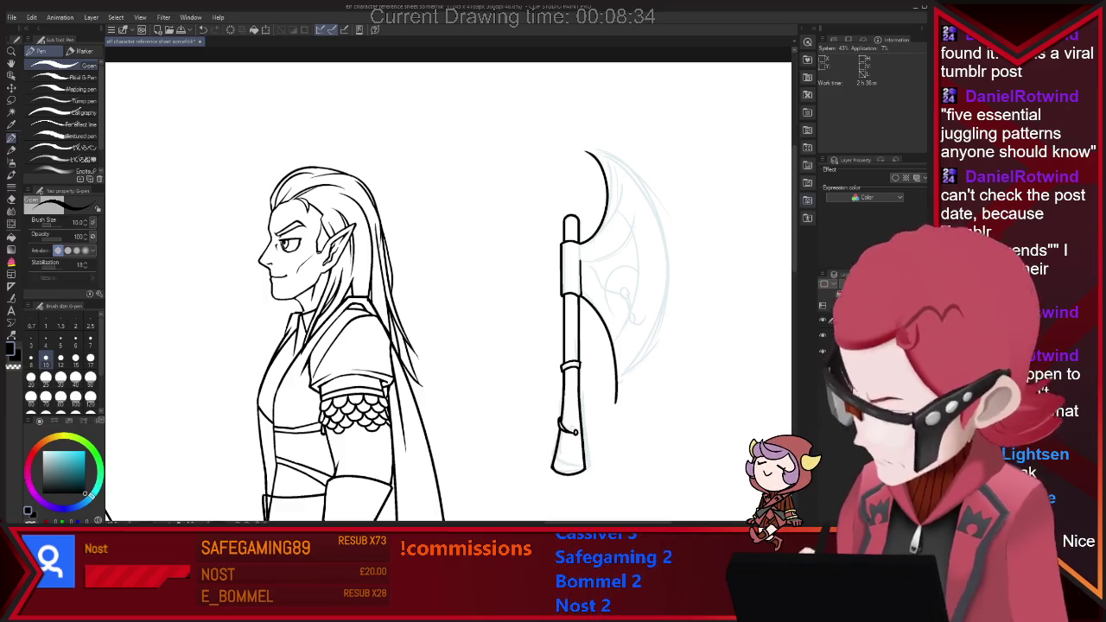
key(ctrl+z)
drag(603, 148, 578, 242)
key(ctrl+z)
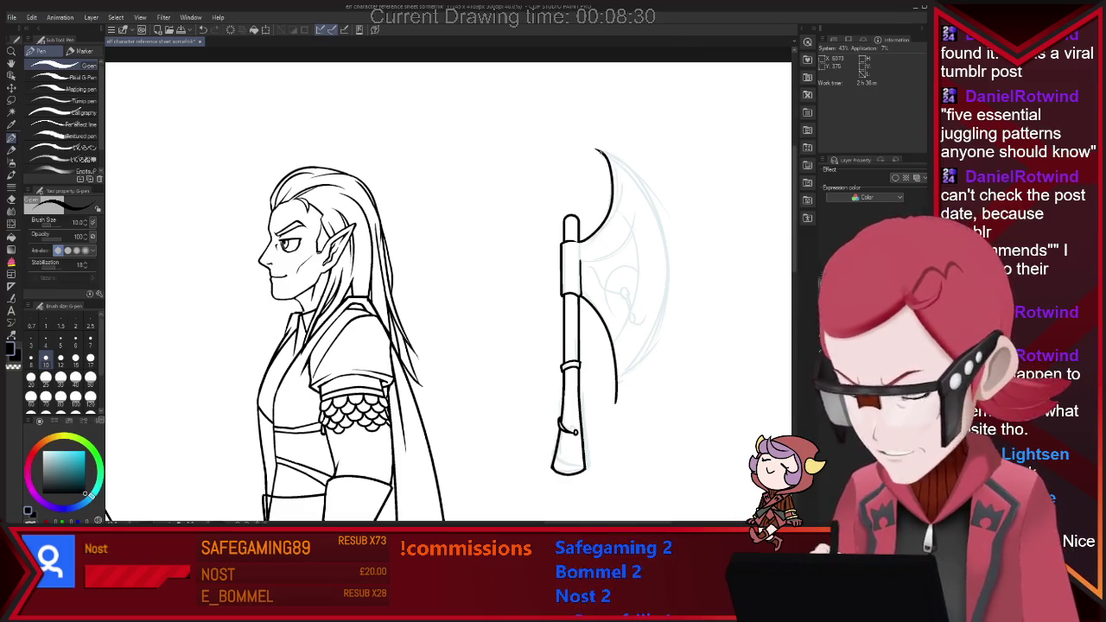
drag(595, 149, 577, 241)
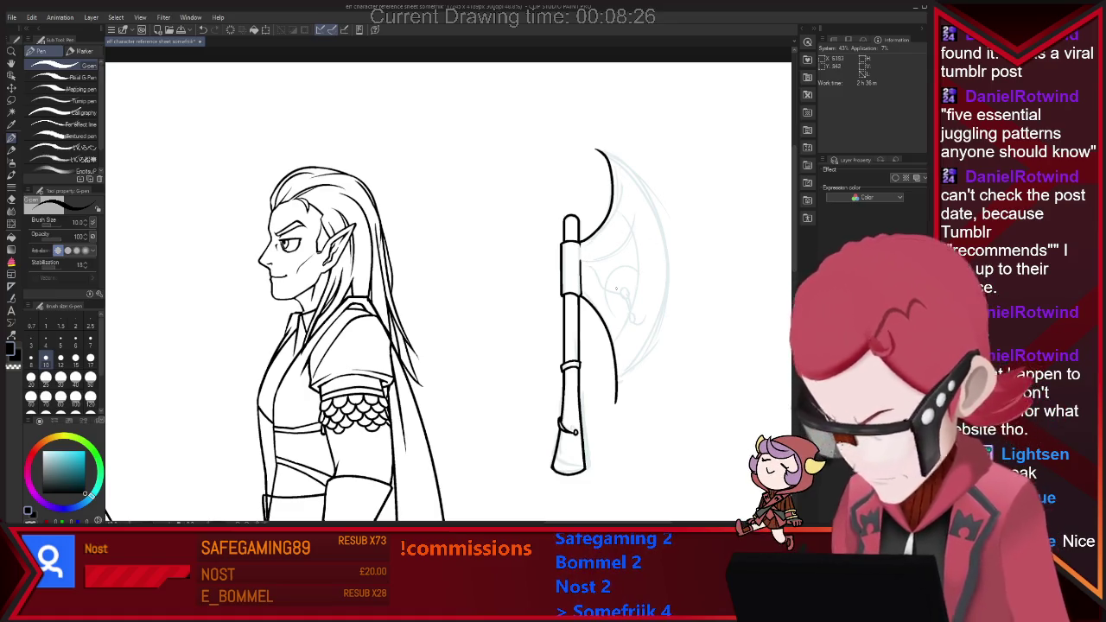
key(e)
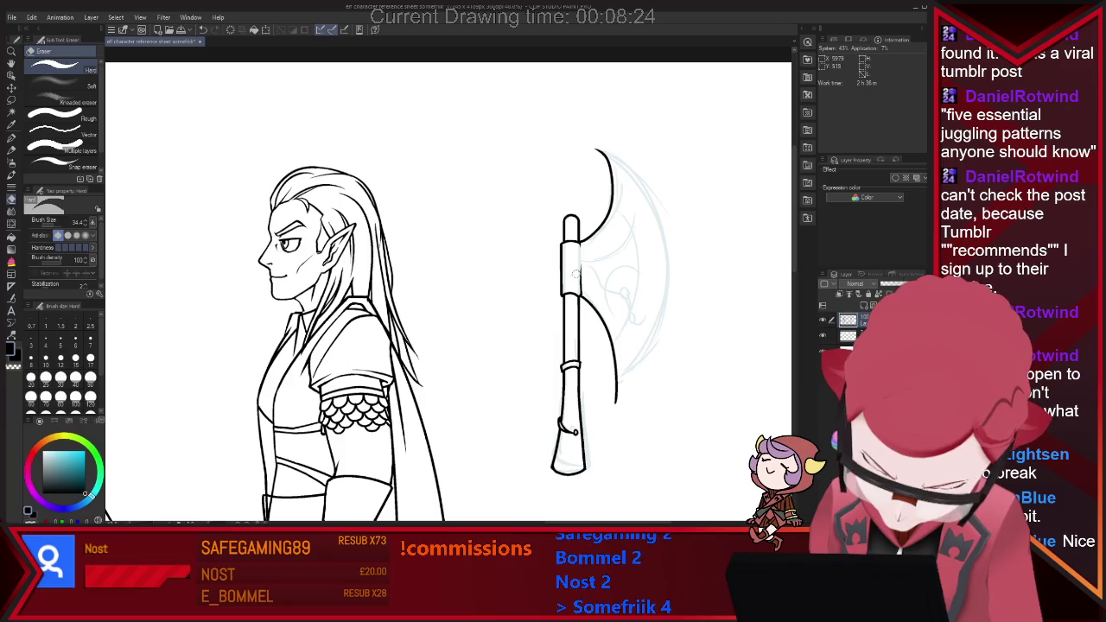
key(p)
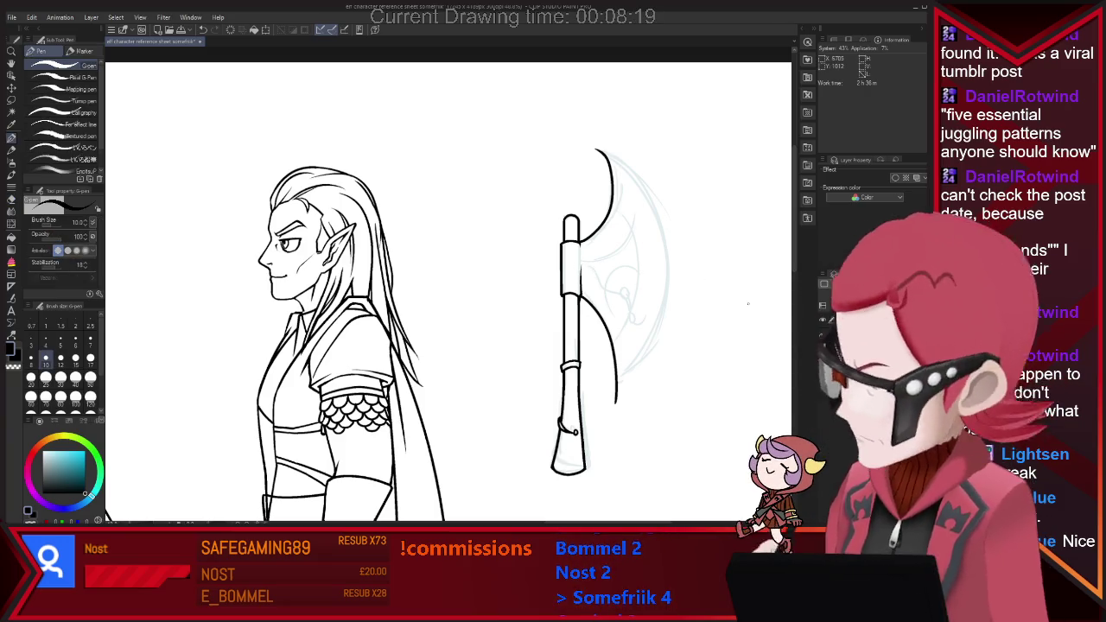
Step: Ink the blade's inner curve, top tip, outer edge and lower curve in black
mouse_move(581, 263)
mouse_down()
mouse_move(619, 231)
mouse_move(632, 201)
mouse_up()
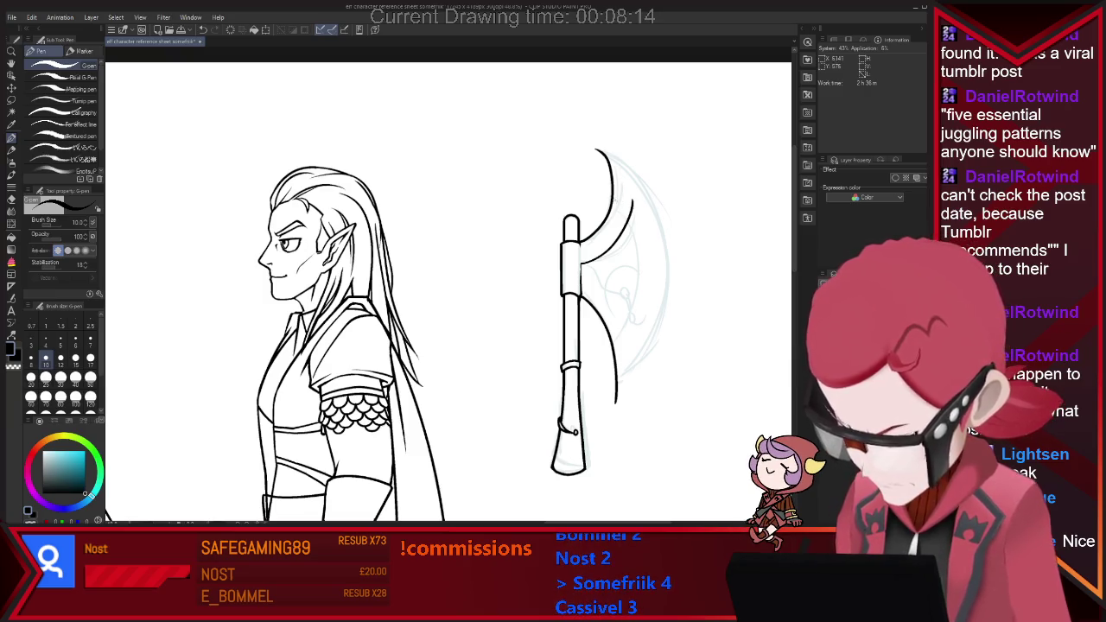
drag(633, 204, 628, 315)
drag(636, 233, 610, 350)
drag(605, 156, 641, 200)
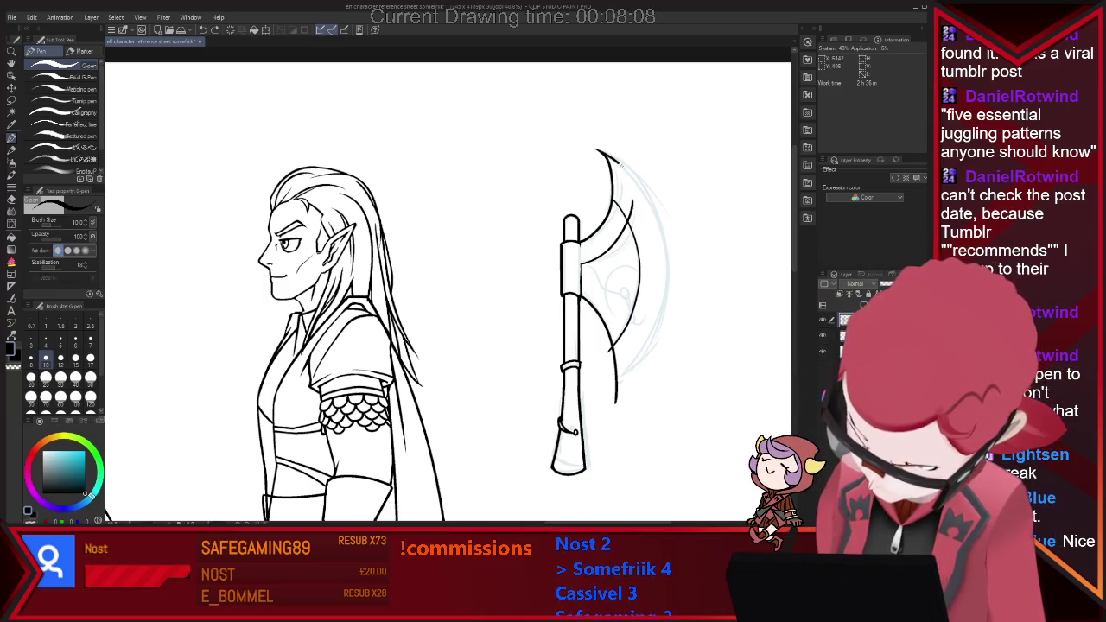
drag(639, 186, 657, 222)
drag(660, 319, 650, 338)
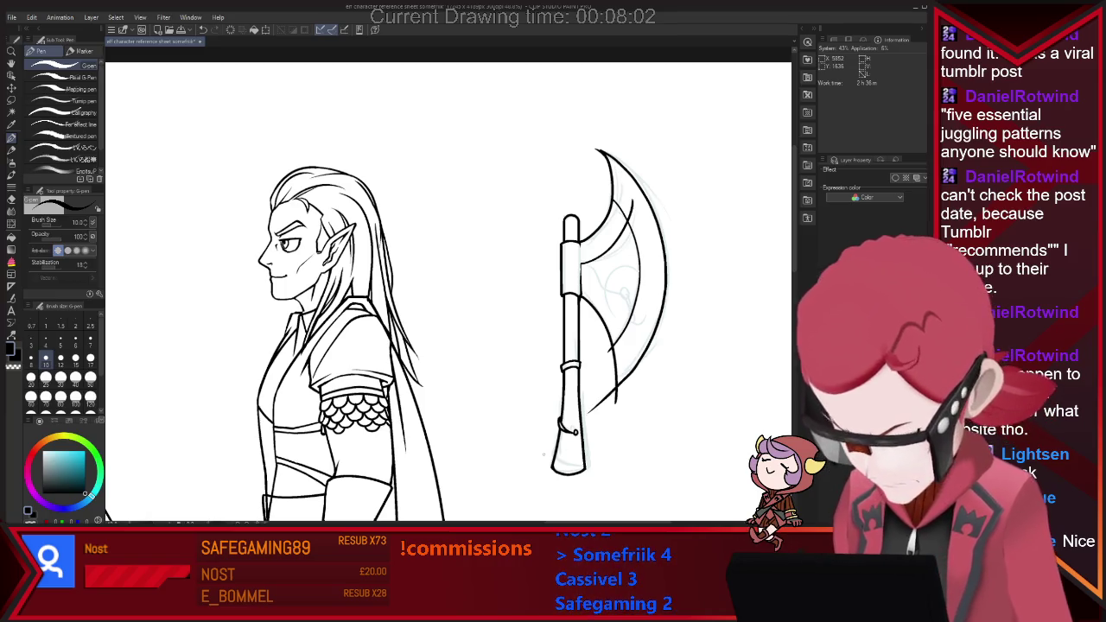
Step: Erase the stray stroke ends at the bottom of the blade
key(e)
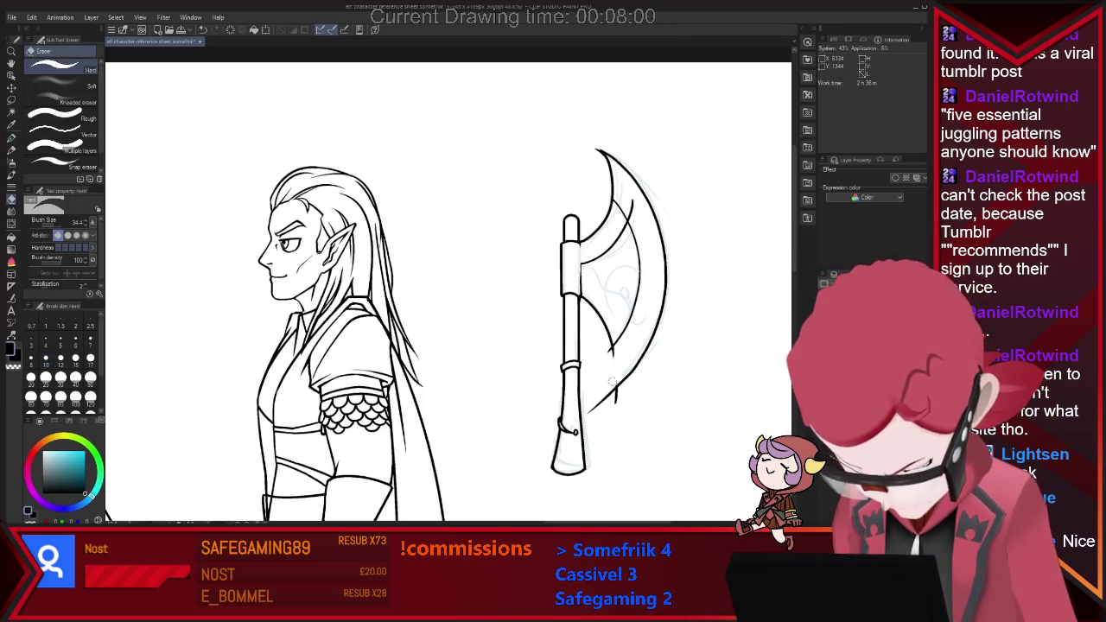
key(p)
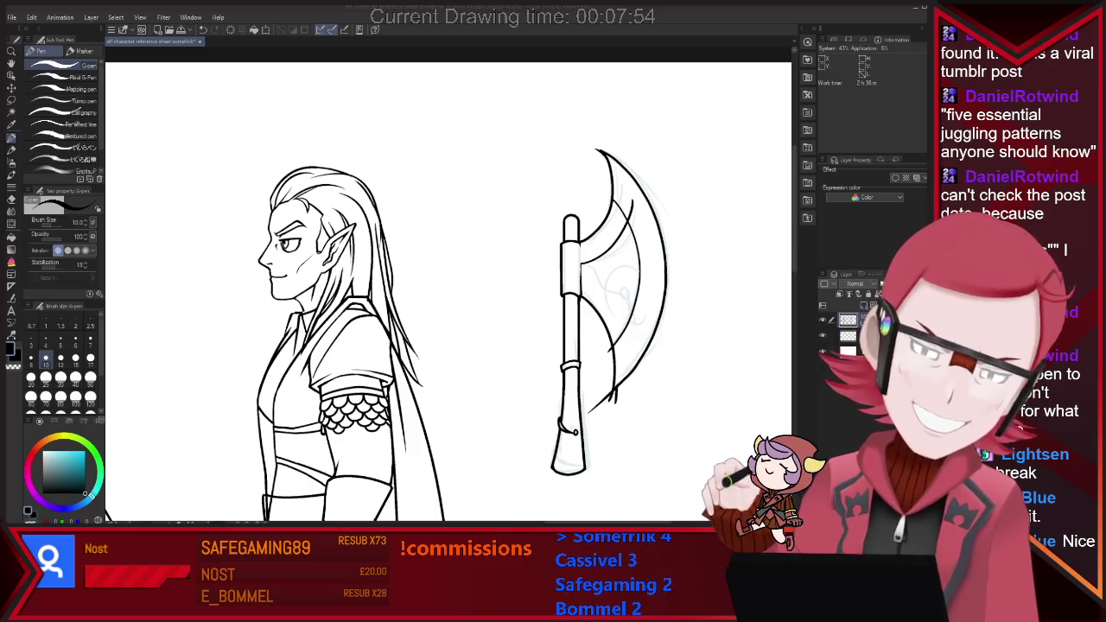
key(e)
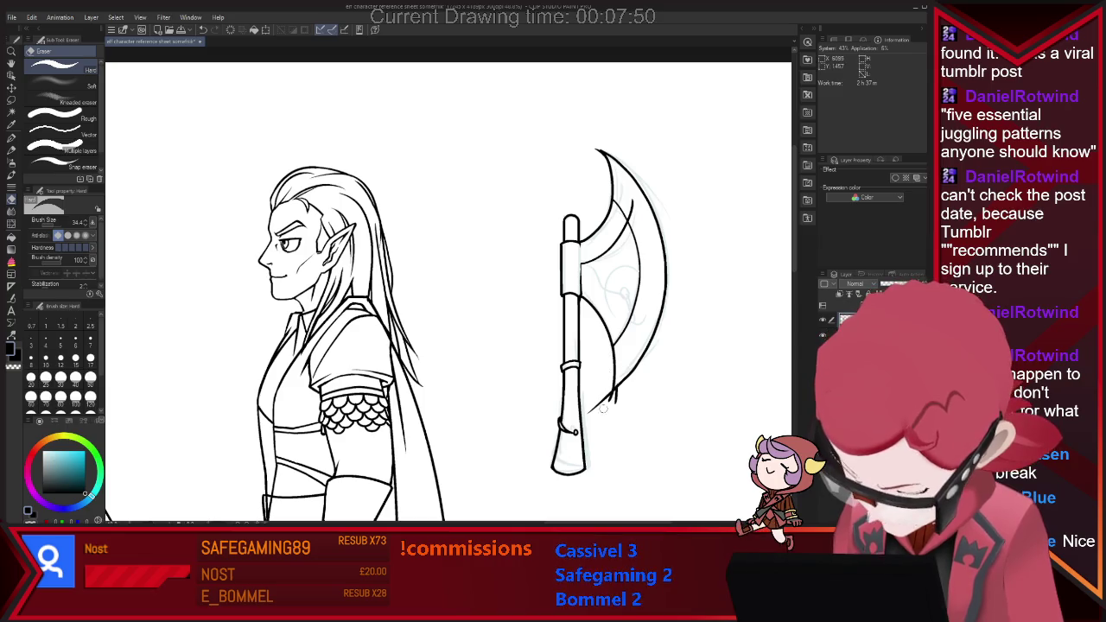
drag(603, 402, 604, 399)
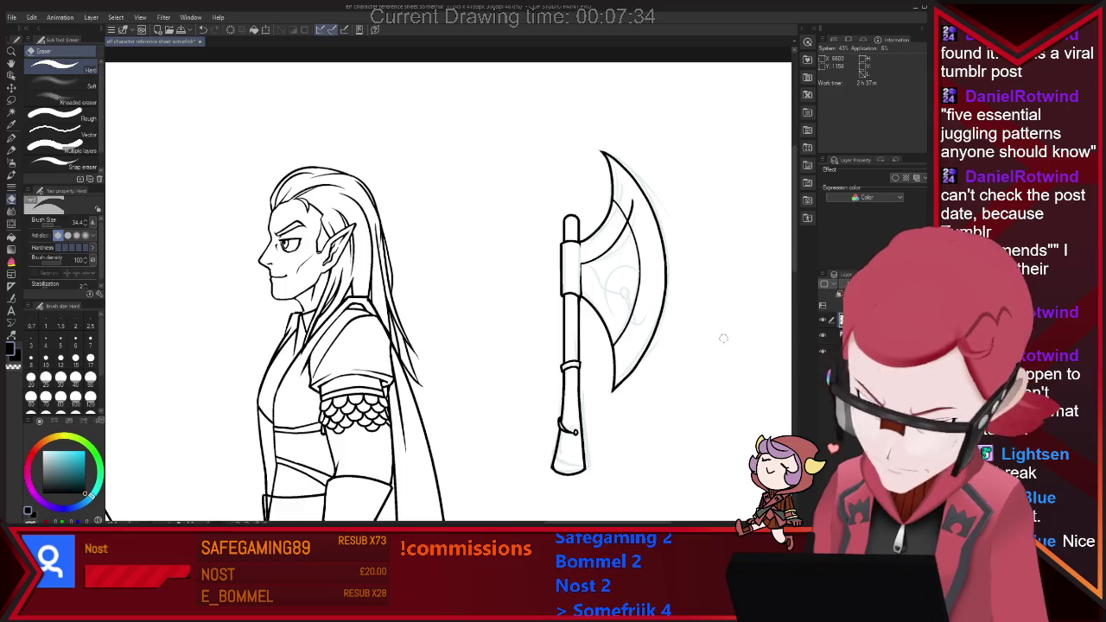
Step: Ink the blade's inner edge and small curl, alternating G-pen and eraser to clean up
key(p)
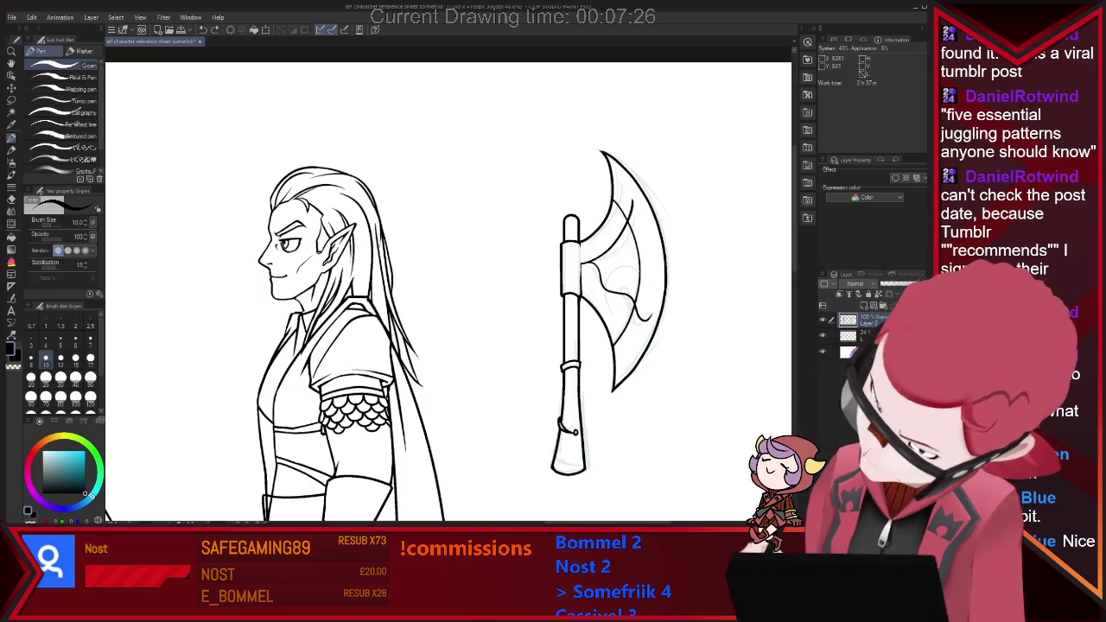
key(e)
key(p)
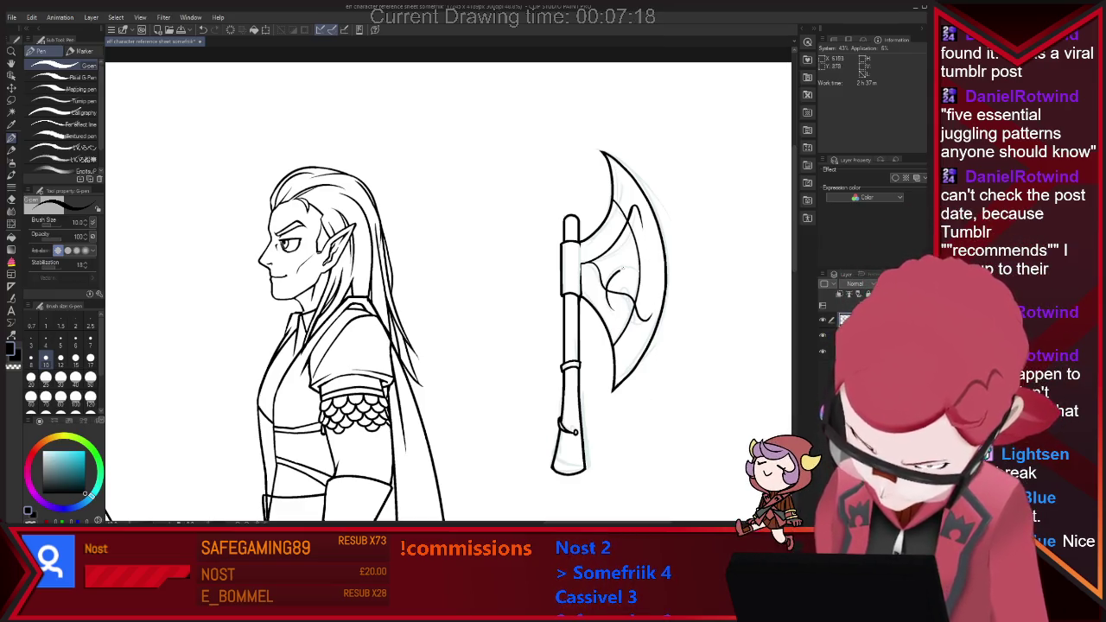
key(e)
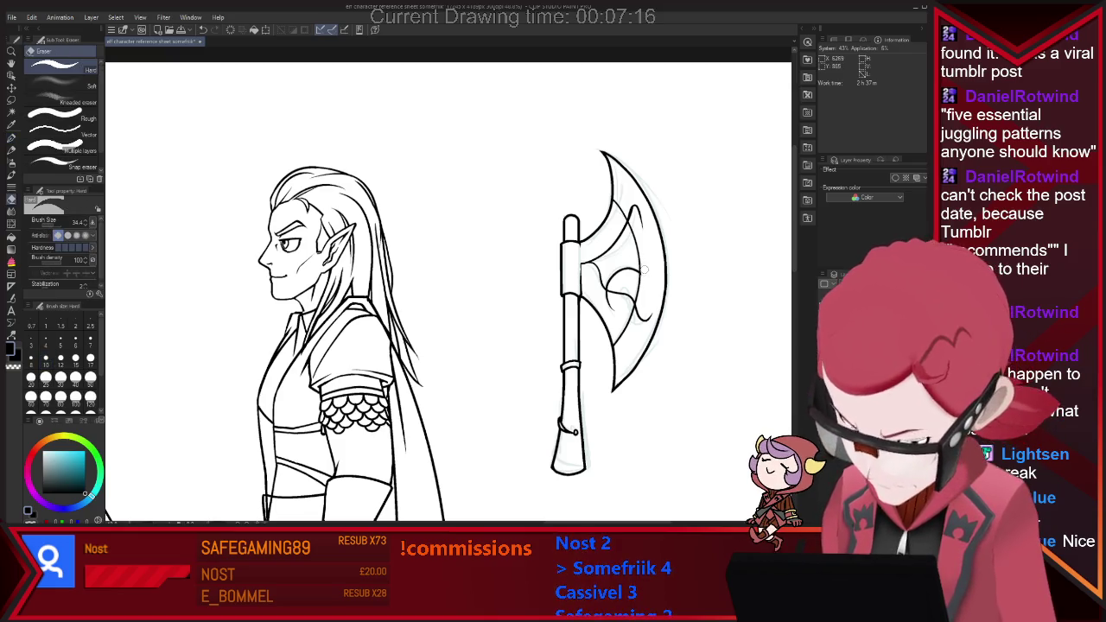
key(p)
key(e)
key(p)
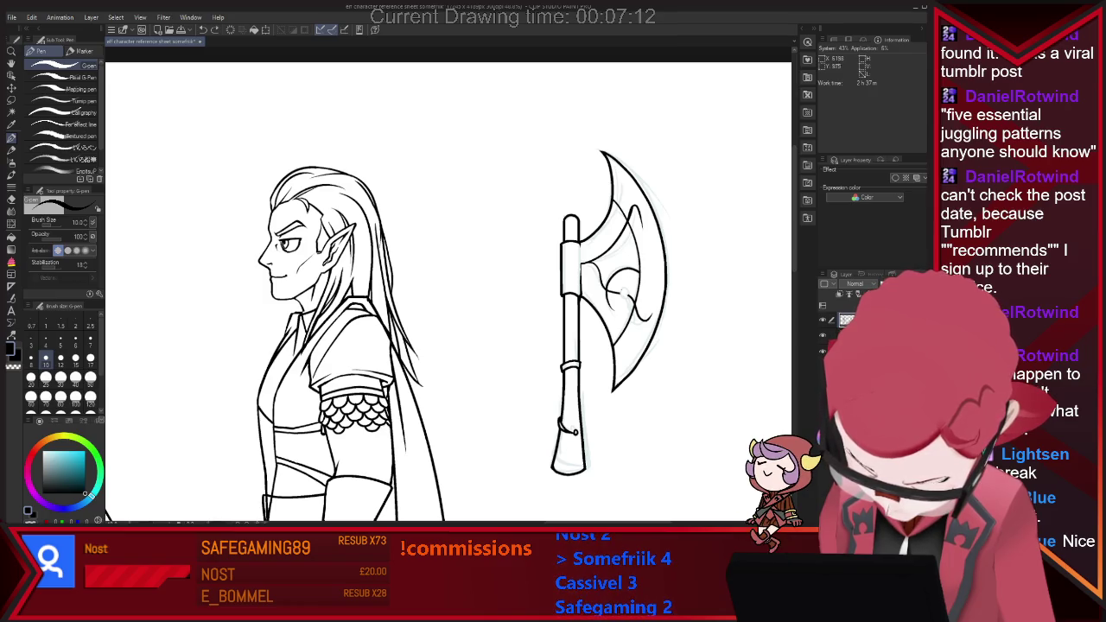
drag(620, 291, 626, 298)
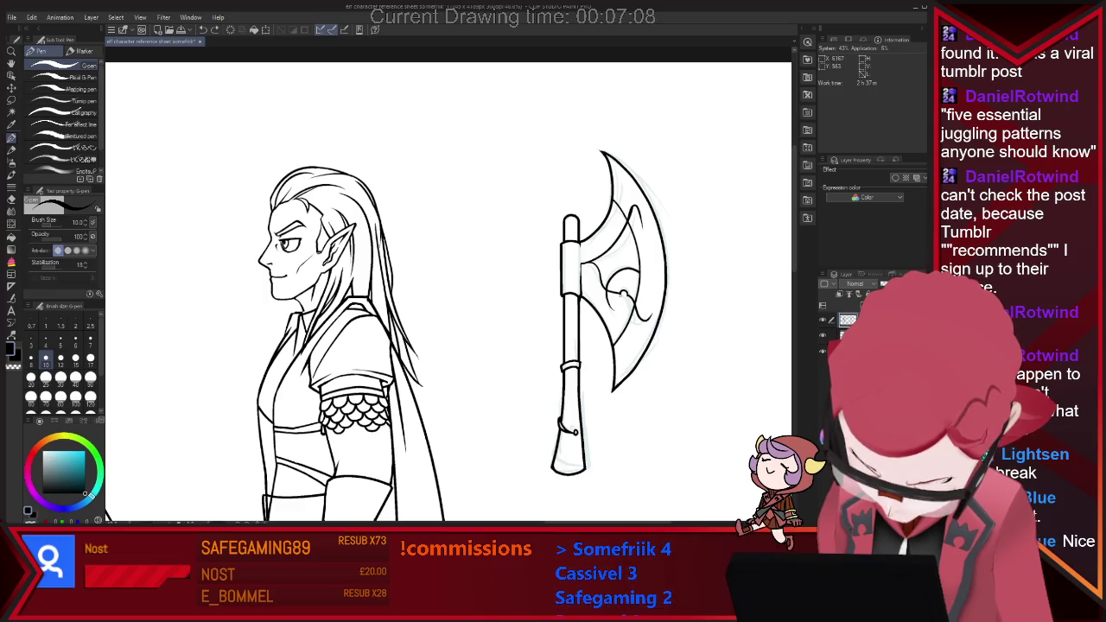
key(e)
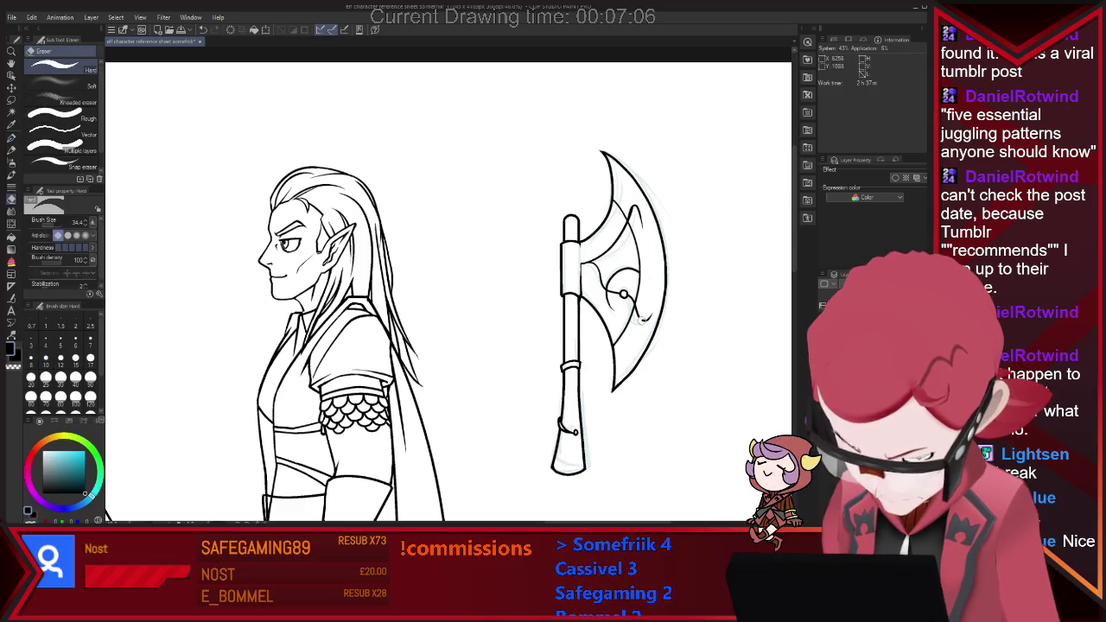
key(p)
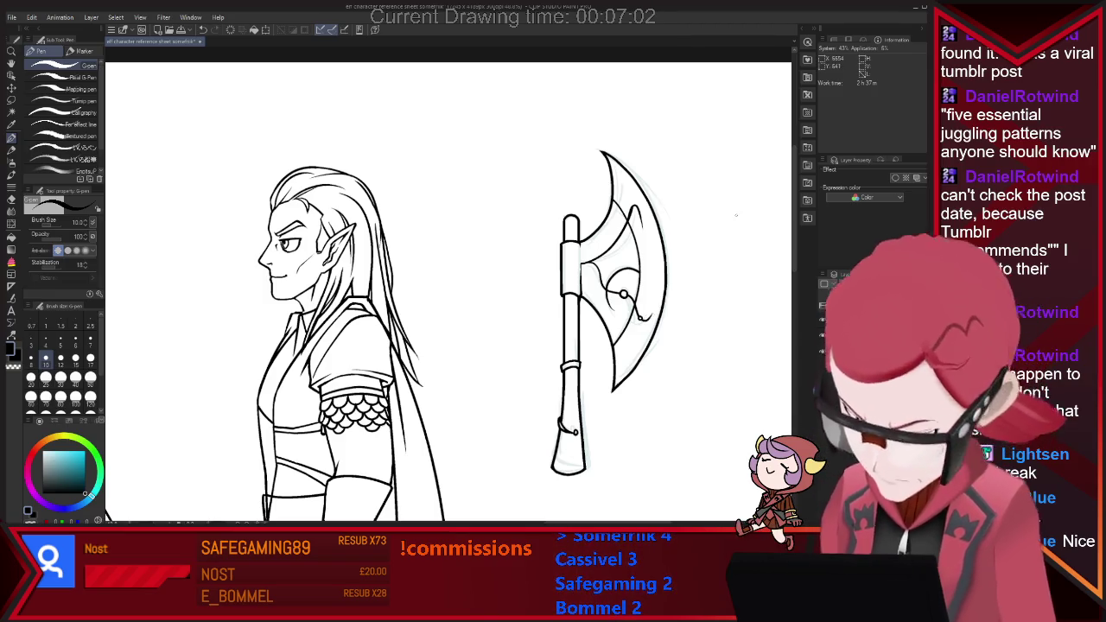
key(e)
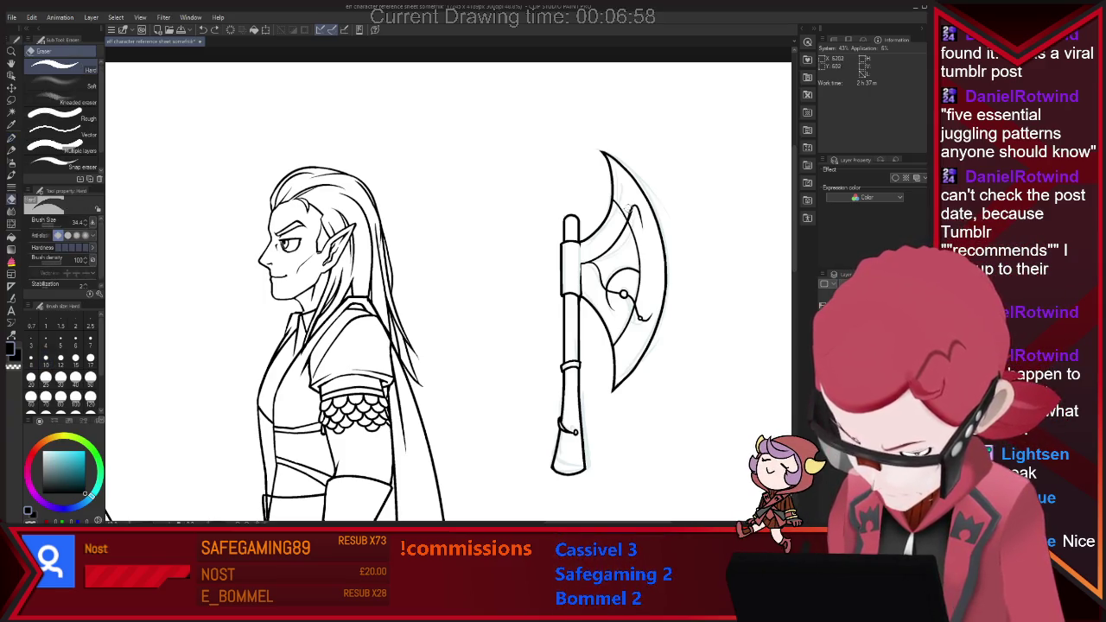
key(p)
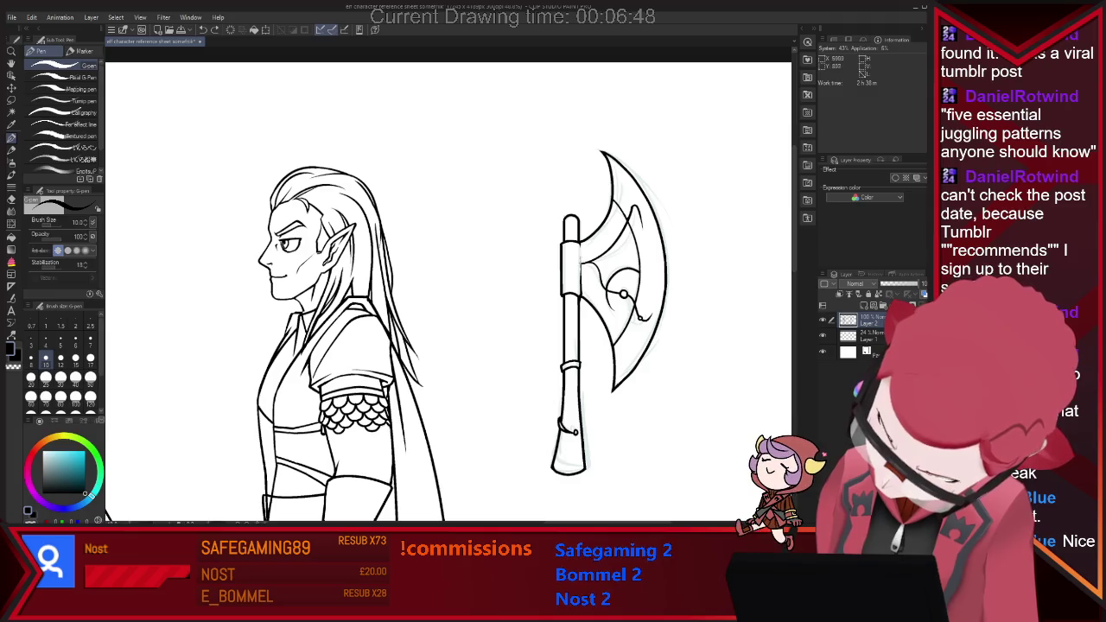
Step: Zoom out to show the whole inked axe beside the side-view elf
scroll(610, 349, down, 2)
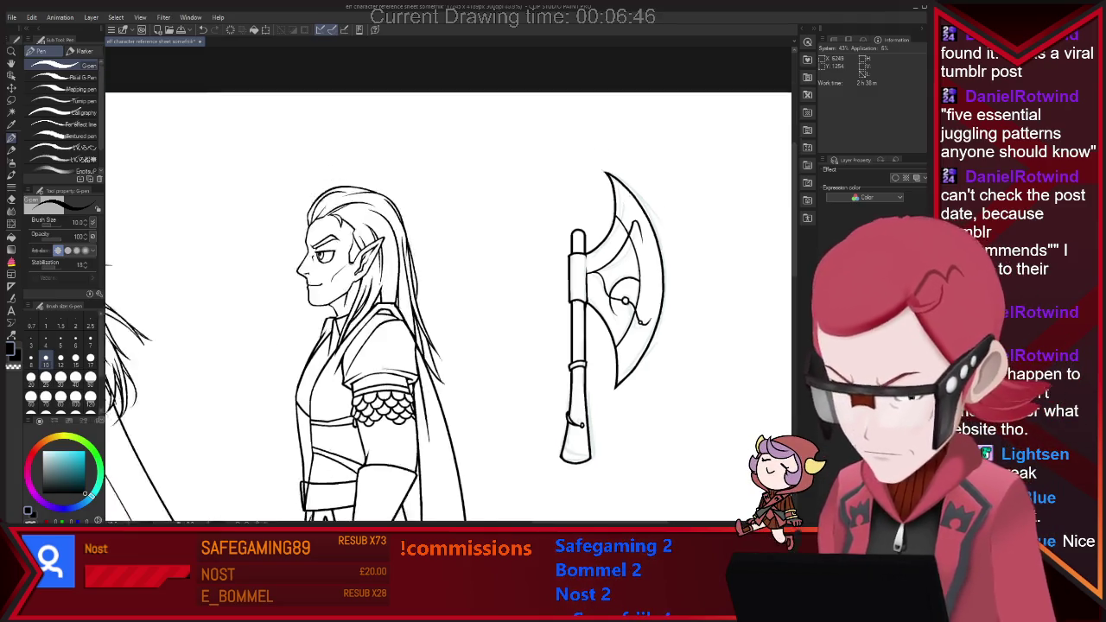
scroll(610, 349, down, 3)
scroll(697, 323, up, 2)
key(e)
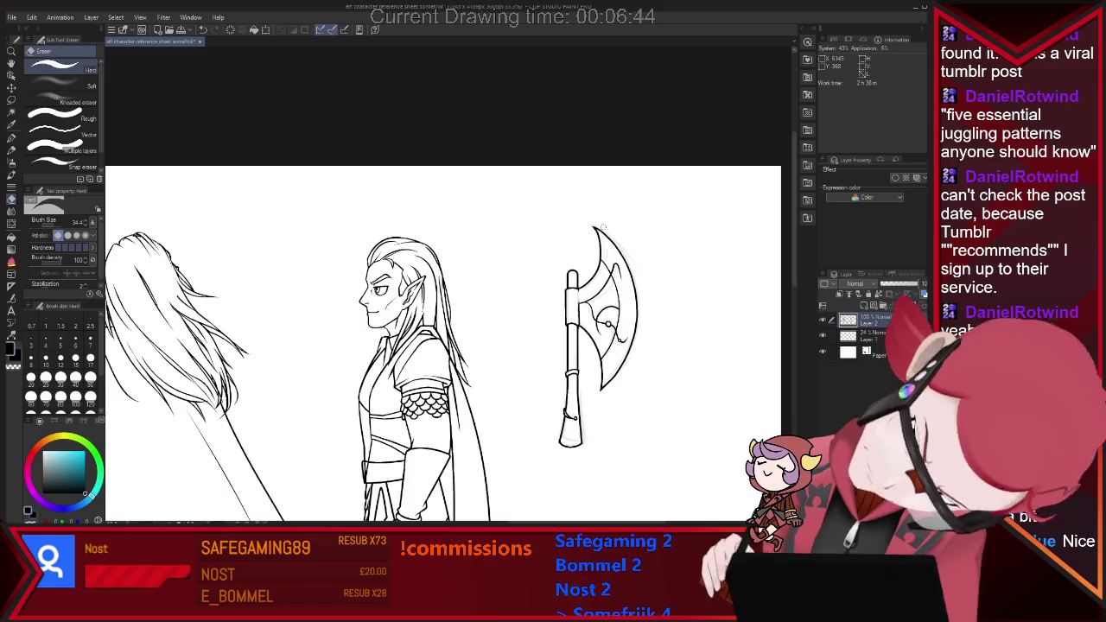
key(p)
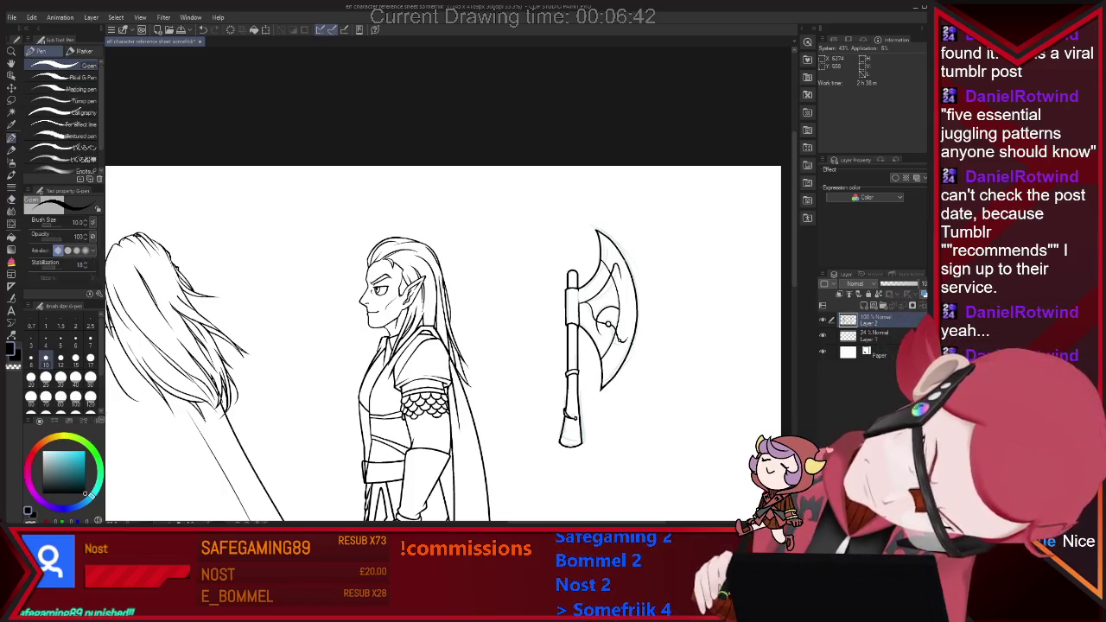